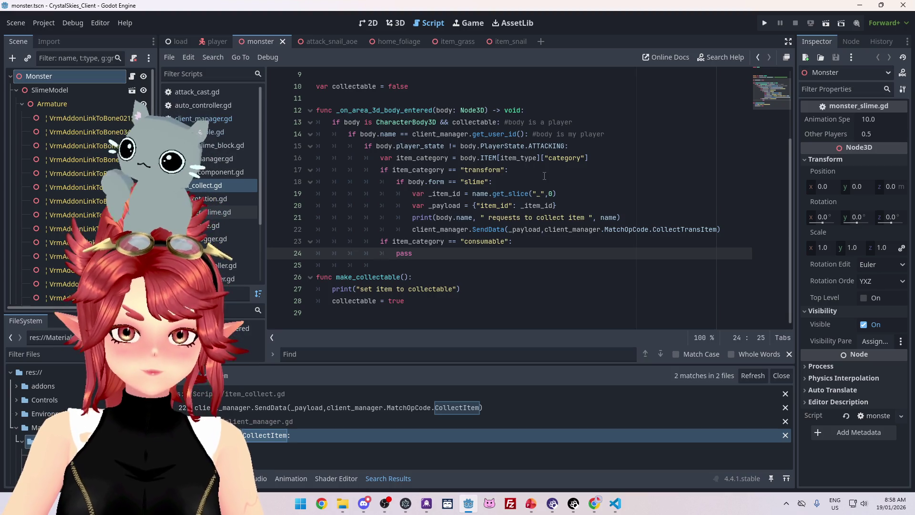
# Step: Move the _item_id, _payload and print lines above the category checks and outdent them
pyautogui.moveTo(413, 194); pyautogui.dragTo(567, 196)
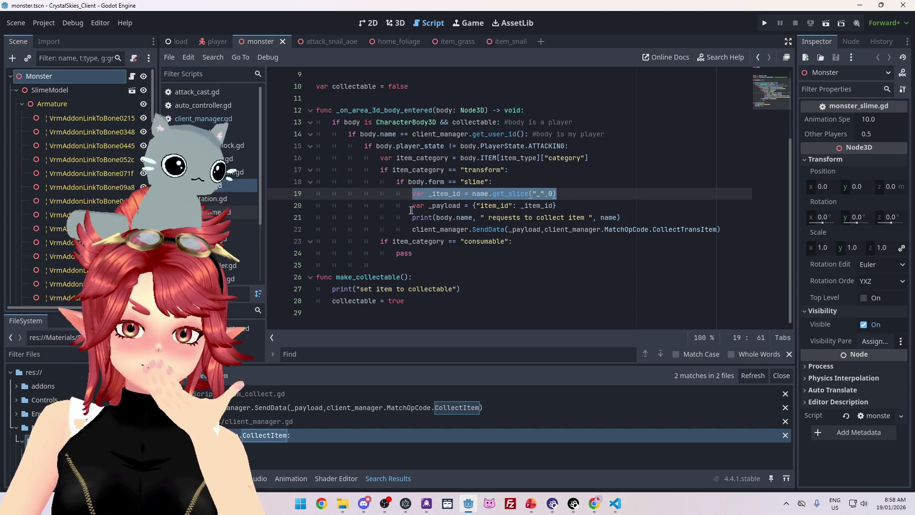
pyautogui.moveTo(413, 206); pyautogui.dragTo(568, 206)
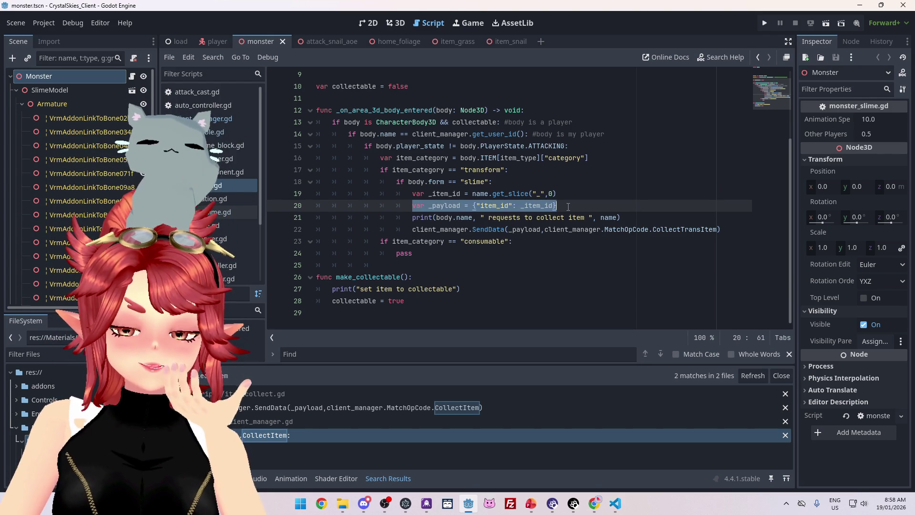
pyautogui.moveTo(413, 195); pyautogui.dragTo(652, 218)
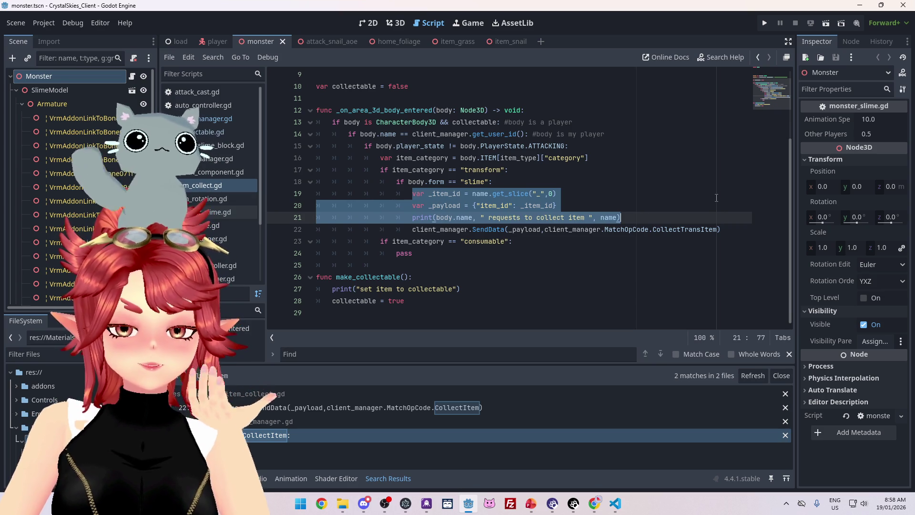
pyautogui.hotkey('alt', 'Up')
pyautogui.hotkey('alt', 'Up')
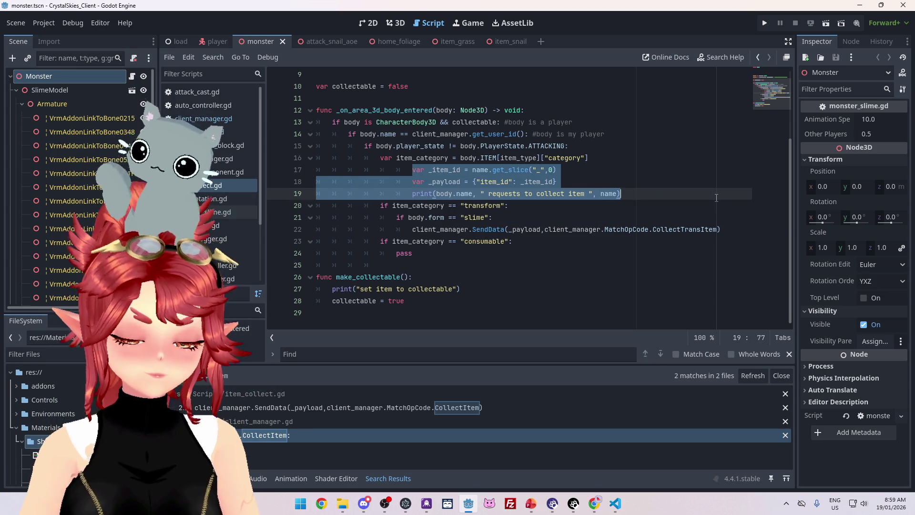
pyautogui.hotkey('shift', 'Tab')
pyautogui.hotkey('shift', 'Tab')
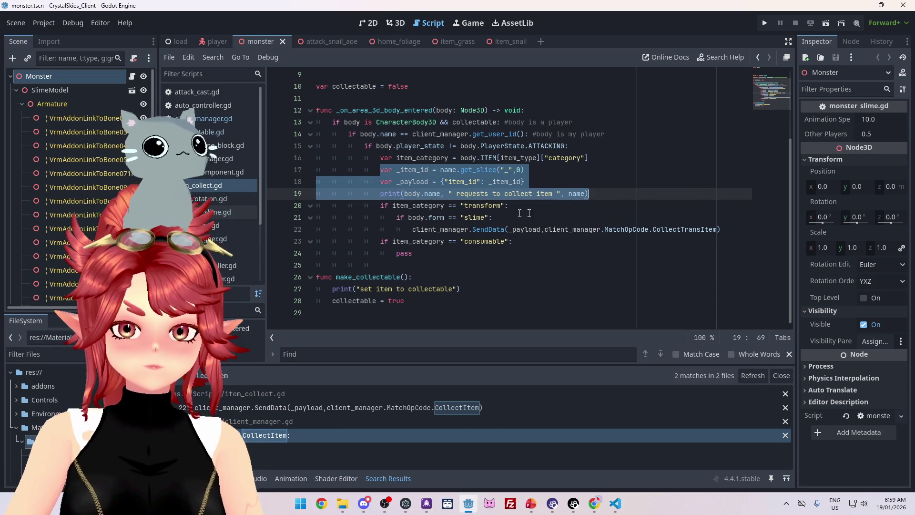
pyautogui.click(516, 219)
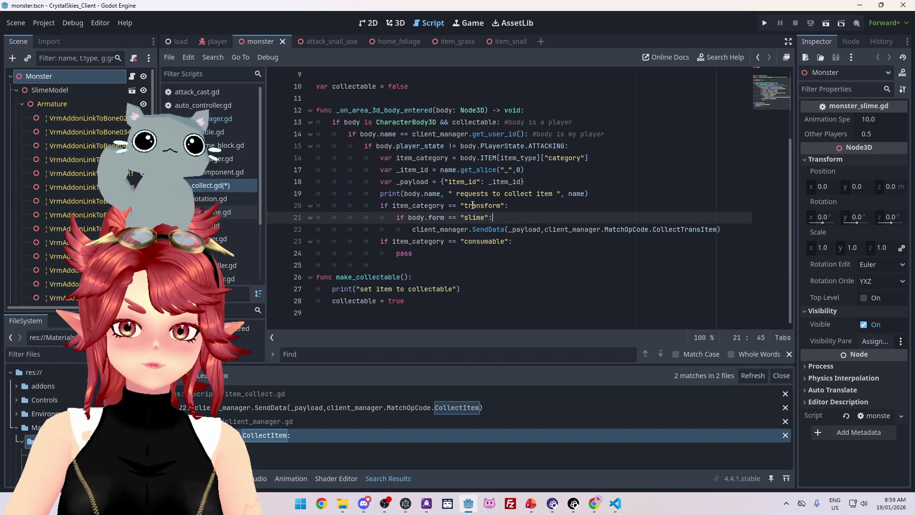
# Step: Review the transform condition, the slime branch's SendData call and the consumable pass placeholder
pyautogui.click(471, 205)
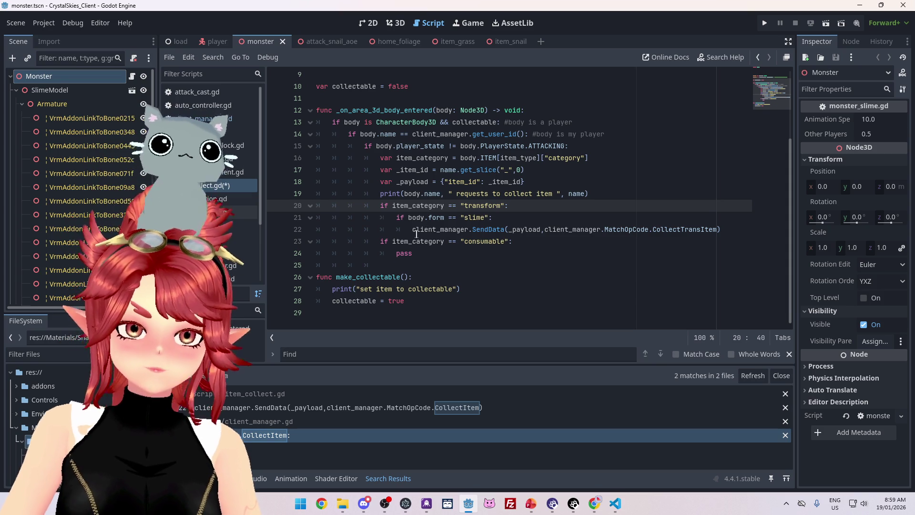
pyautogui.moveTo(413, 229); pyautogui.dragTo(722, 230)
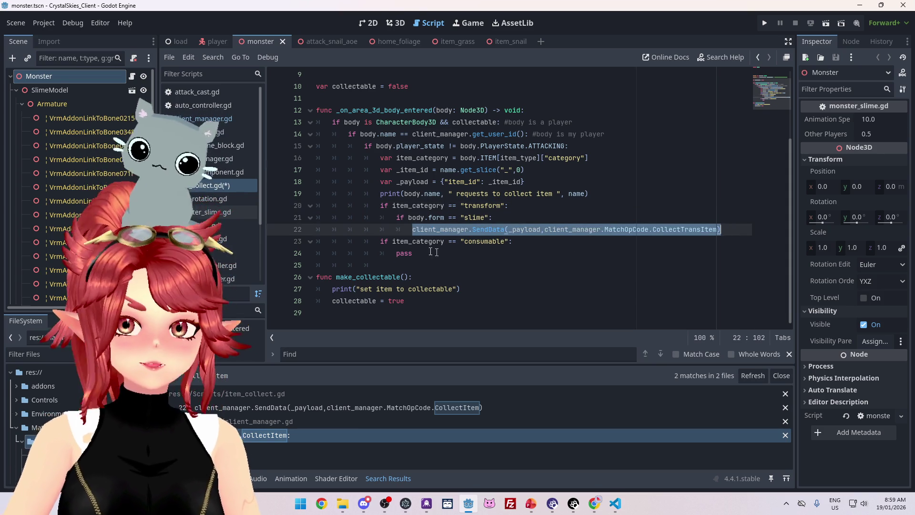
pyautogui.doubleClick(400, 253)
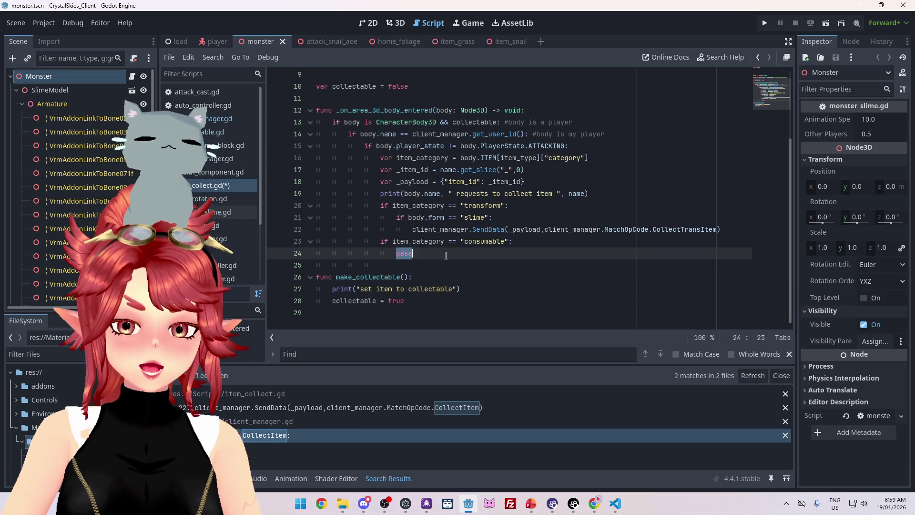
pyautogui.click(414, 254)
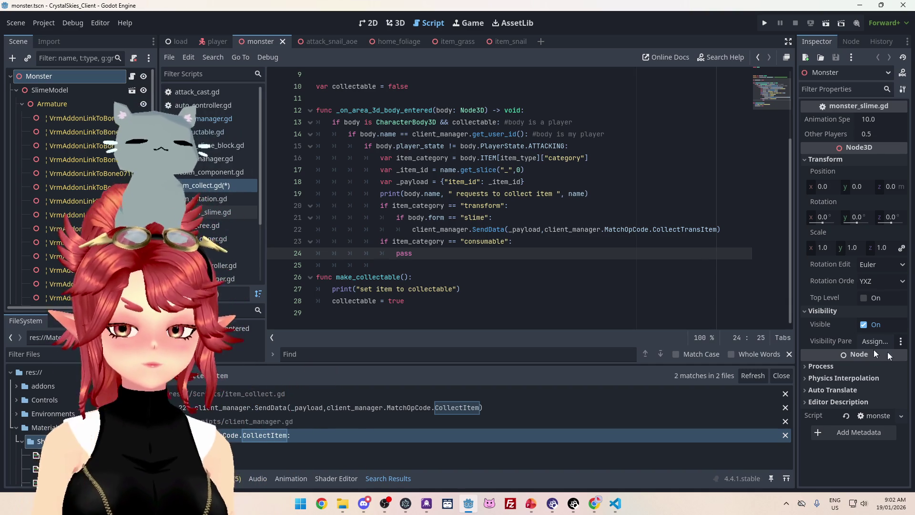
# Step: Launch Notepad by searching 'note', open a new note beside the script and start a line after Red shell
pyautogui.click(301, 503)
pyautogui.write('note')
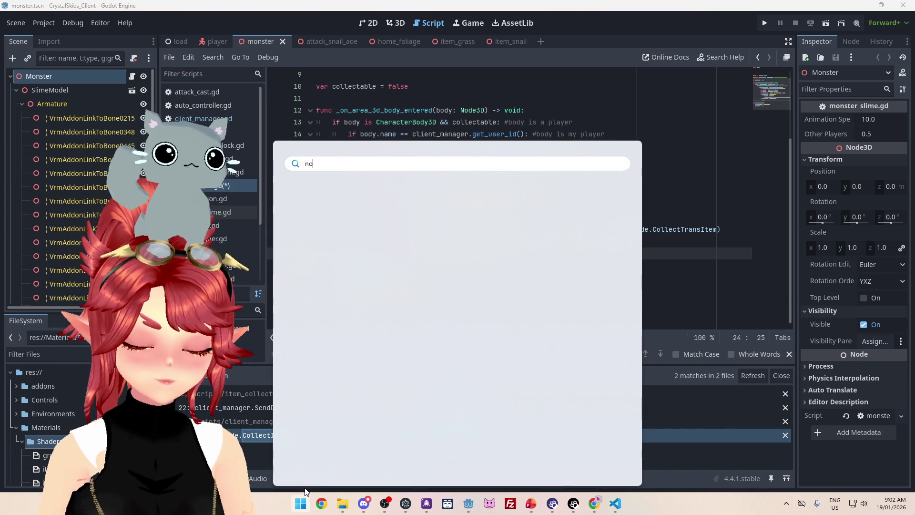
pyautogui.press('Return')
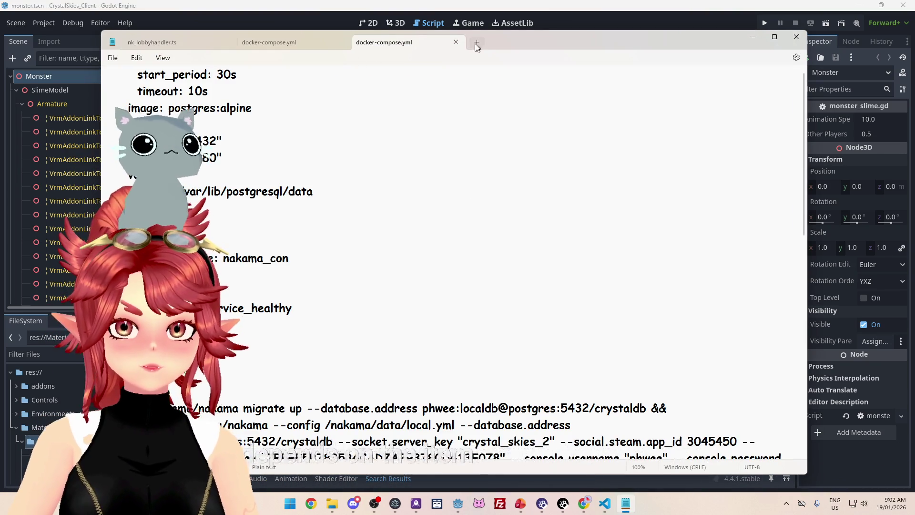
pyautogui.click(476, 43)
pyautogui.moveTo(613, 45); pyautogui.dragTo(764, 72)
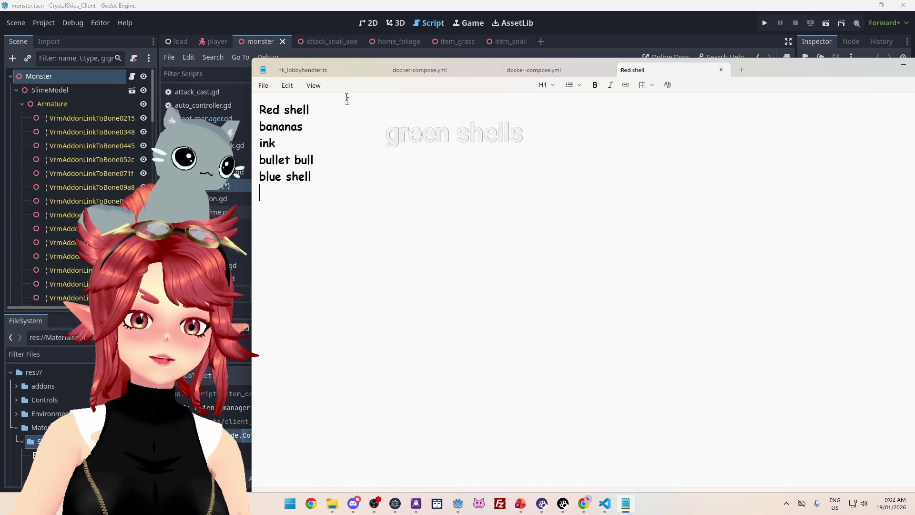
pyautogui.click(310, 110)
pyautogui.press('Return')
# Step: Type 'Green shell' on the new line below Red shell
pyautogui.write('reen shell')
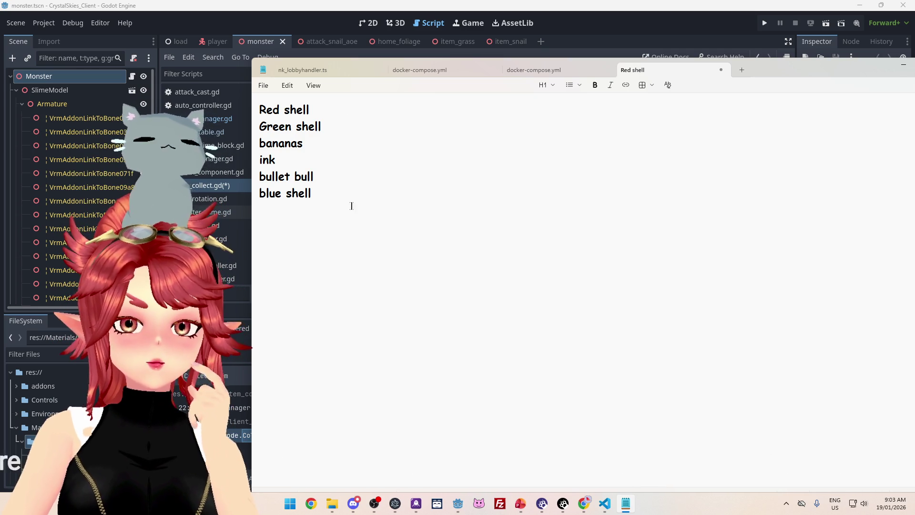
# Step: Add coin to the list and insert two blank lines below Green shell
pyautogui.write('coin')
pyautogui.press('Return')
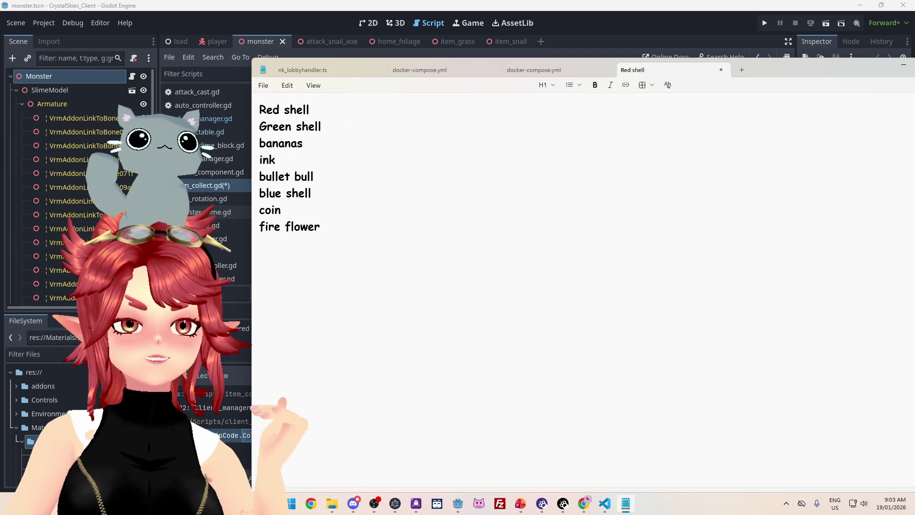
pyautogui.moveTo(260, 110); pyautogui.dragTo(321, 130)
pyautogui.click(320, 128)
pyautogui.press('Return')
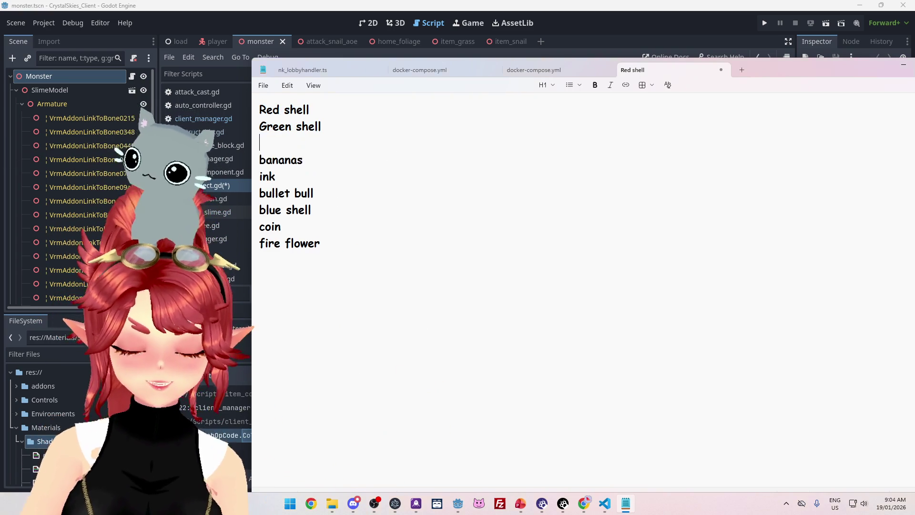
pyautogui.press('Return')
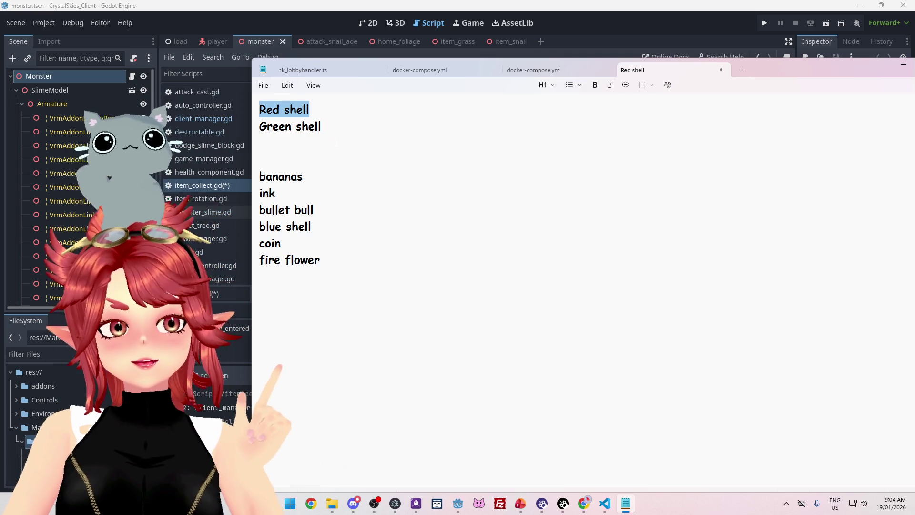
# Step: Type 'star' on the empty third line, then select the whole Green shell line
pyautogui.click(261, 143)
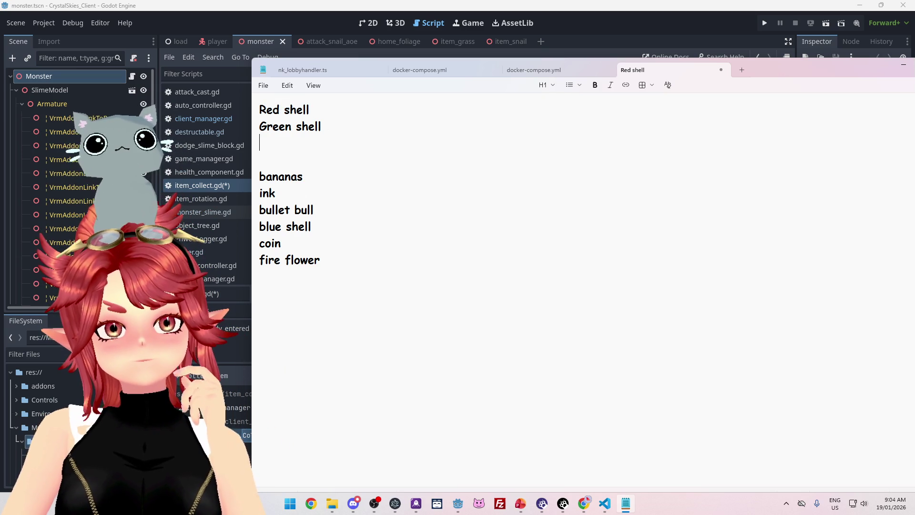
pyautogui.click(275, 193)
pyautogui.click(352, 143)
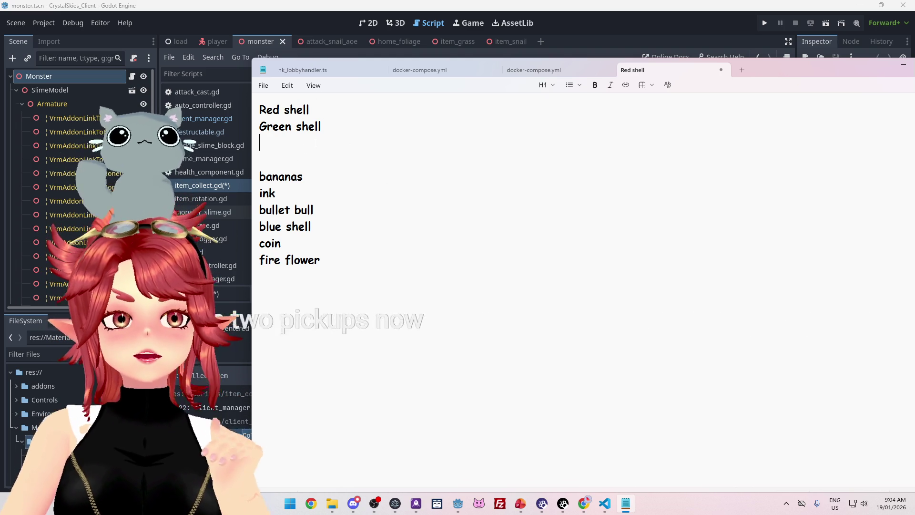
pyautogui.moveTo(311, 109); pyautogui.dragTo(249, 102)
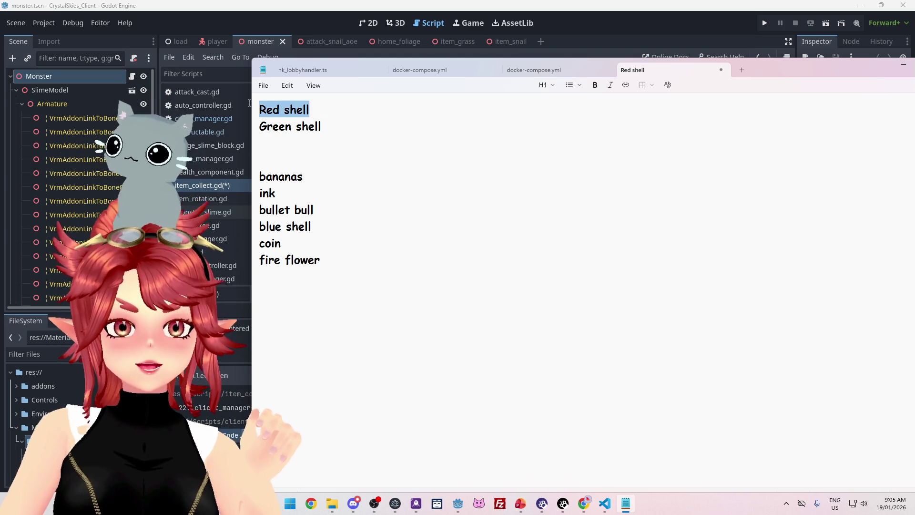
pyautogui.moveTo(337, 127); pyautogui.dragTo(279, 133)
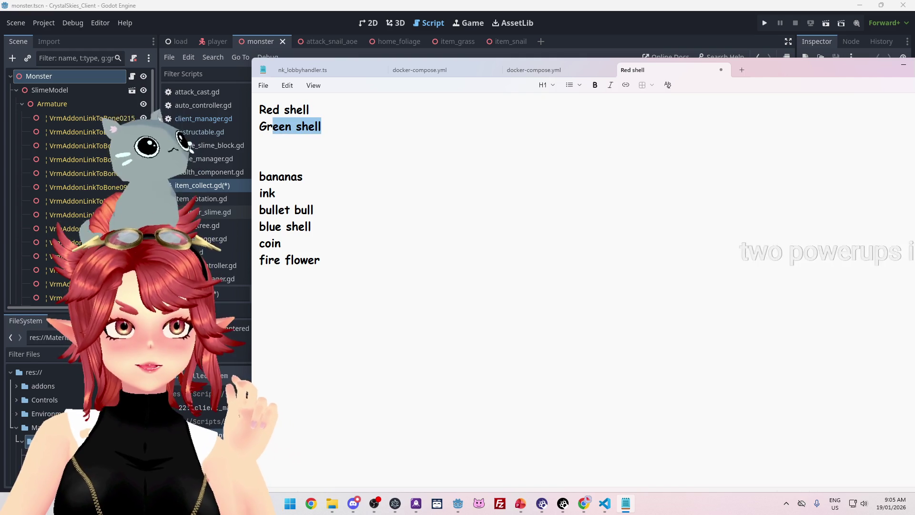
pyautogui.click(288, 143)
pyautogui.write('star')
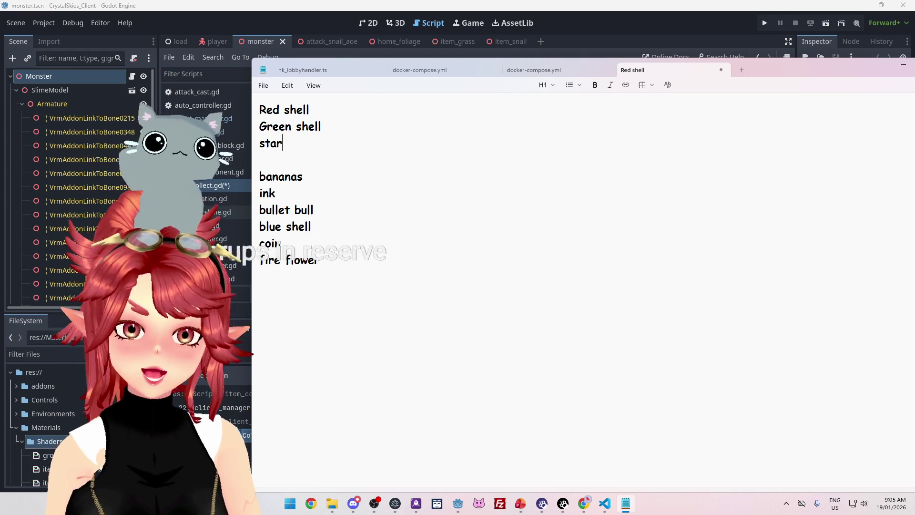
pyautogui.moveTo(310, 111); pyautogui.dragTo(258, 109)
pyautogui.click(338, 114)
pyautogui.click(283, 143)
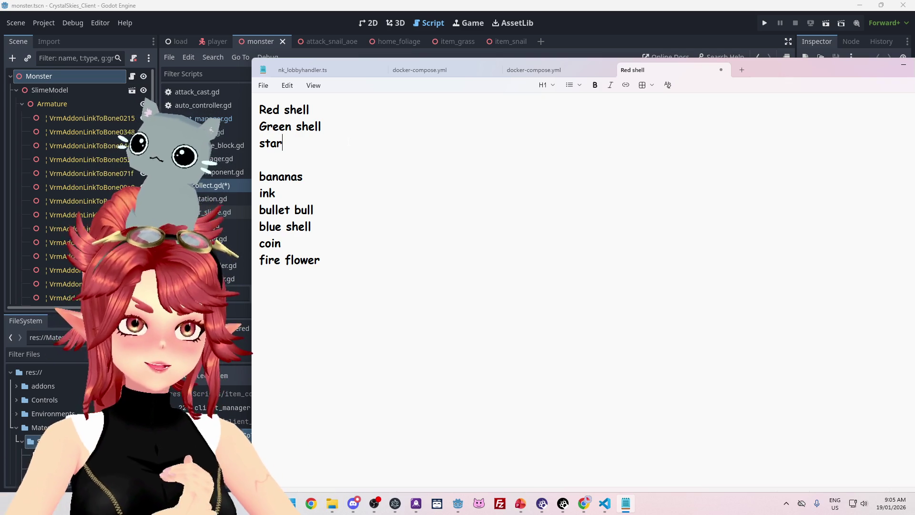
pyautogui.click(315, 159)
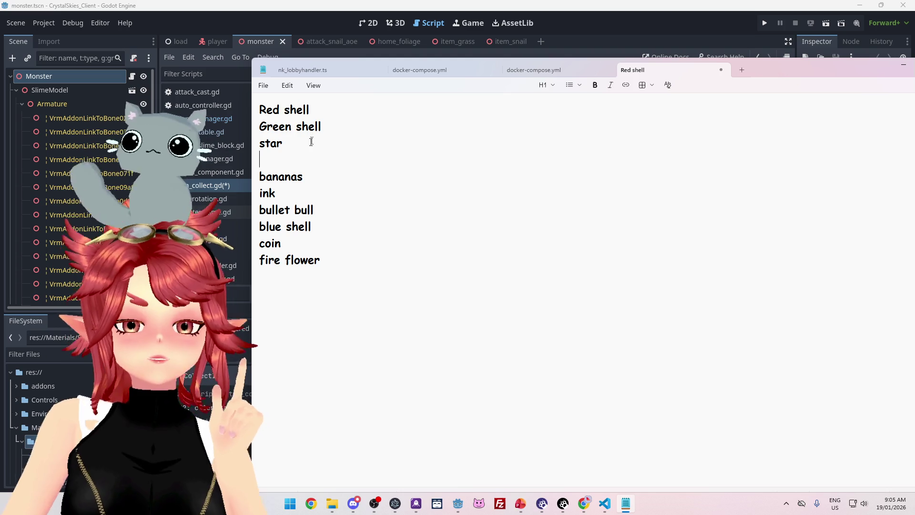
pyautogui.tripleClick(339, 126)
# Step: Delete the Green shell line and capitalize star to 'Star'
pyautogui.press('BackSpace')
pyautogui.press('BackSpace')
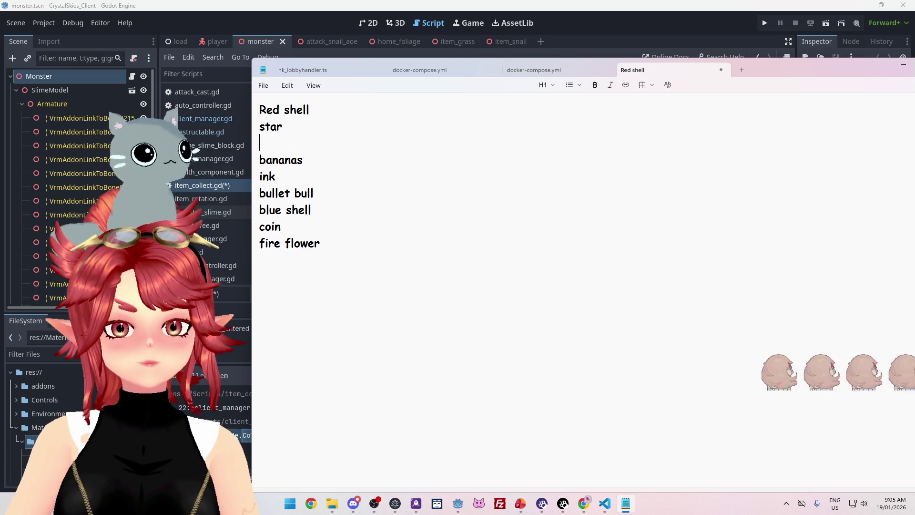
pyautogui.press('Return')
pyautogui.press('Return')
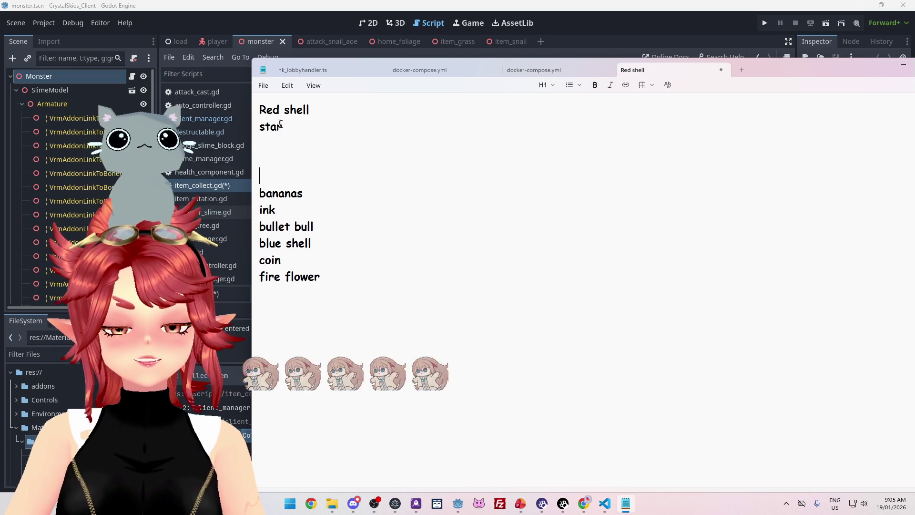
pyautogui.press('BackSpace')
pyautogui.write('S')
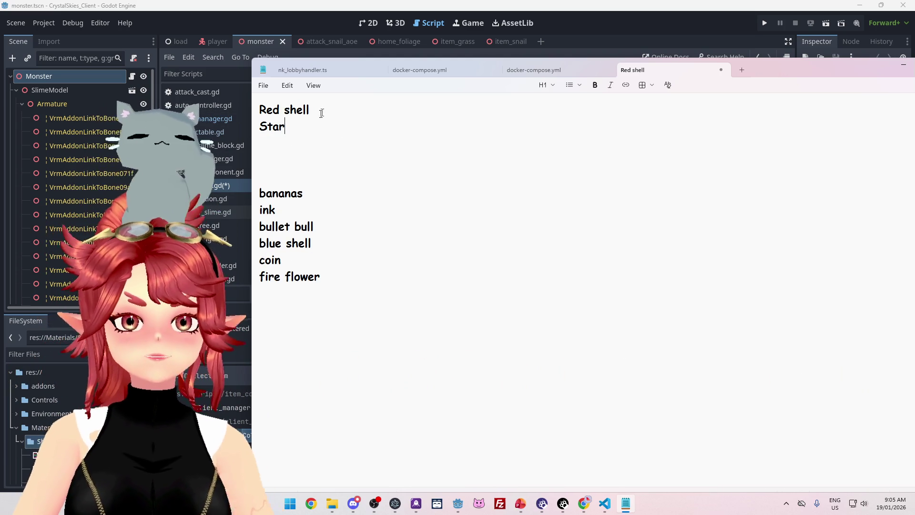
pyautogui.moveTo(319, 115); pyautogui.dragTo(241, 99)
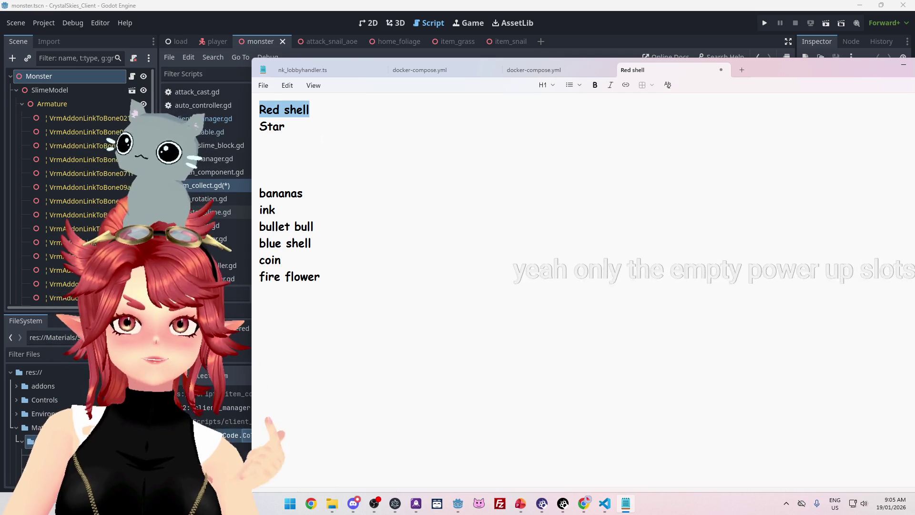
pyautogui.click(299, 126)
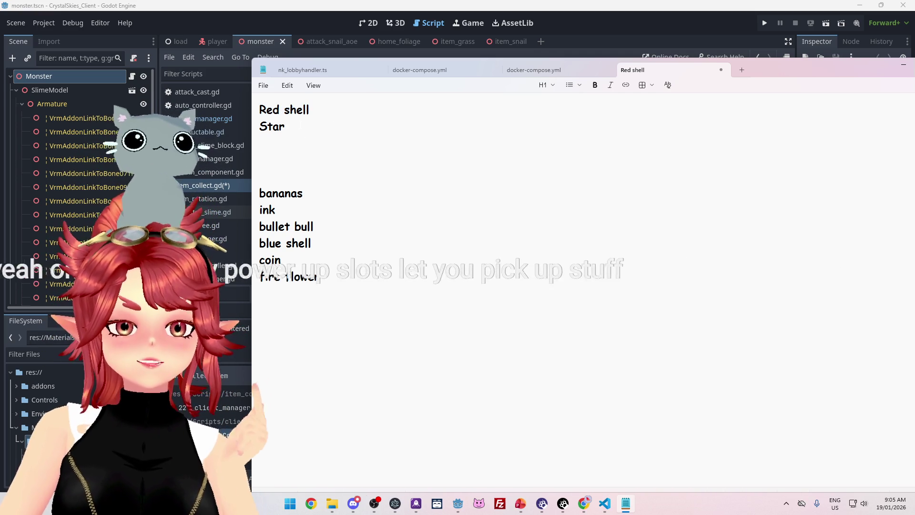
# Step: Cut the Red shell line from the top and paste it below Star
pyautogui.tripleClick(288, 108)
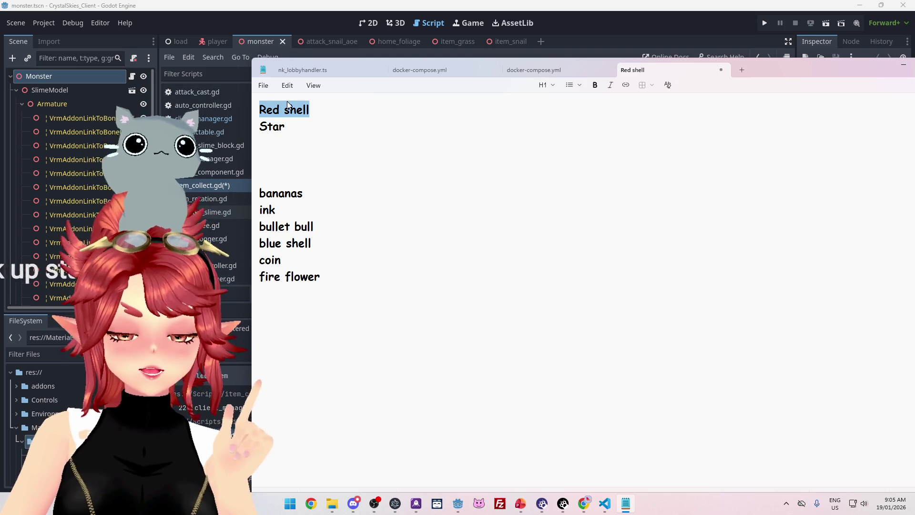
pyautogui.hotkey('ctrl', 'x')
pyautogui.press('Down')
pyautogui.press('End')
pyautogui.press('Return')
pyautogui.hotkey('ctrl', 'v')
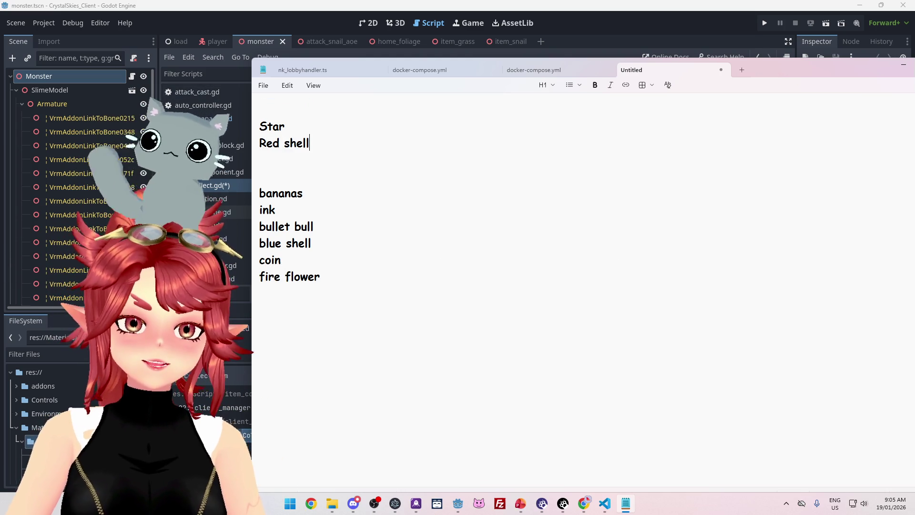
pyautogui.moveTo(285, 127); pyautogui.dragTo(262, 127)
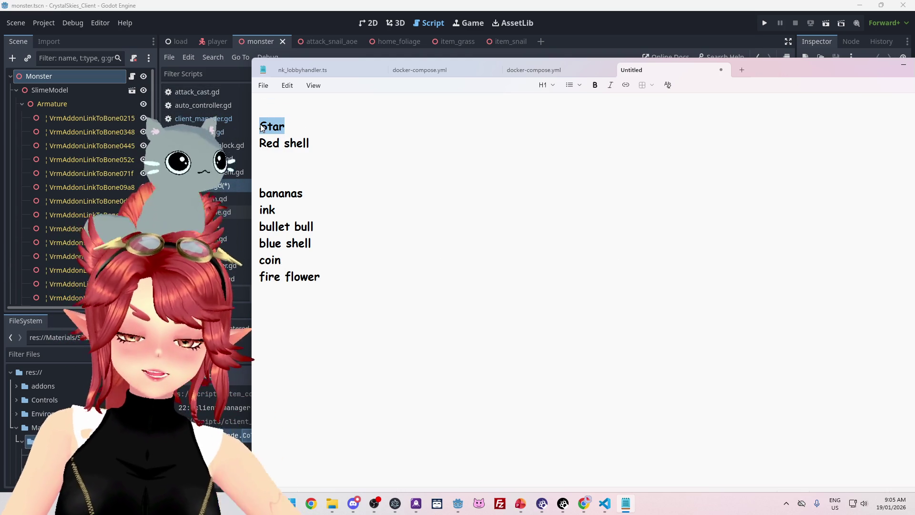
pyautogui.hotkey('shift', 'Down')
pyautogui.hotkey('shift', 'End')
pyautogui.hotkey('shift', 'Down')
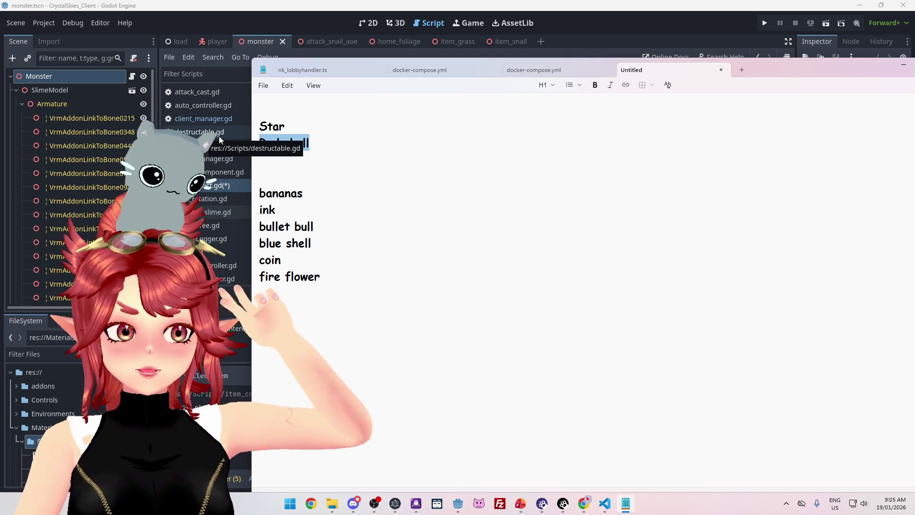
pyautogui.press('End')
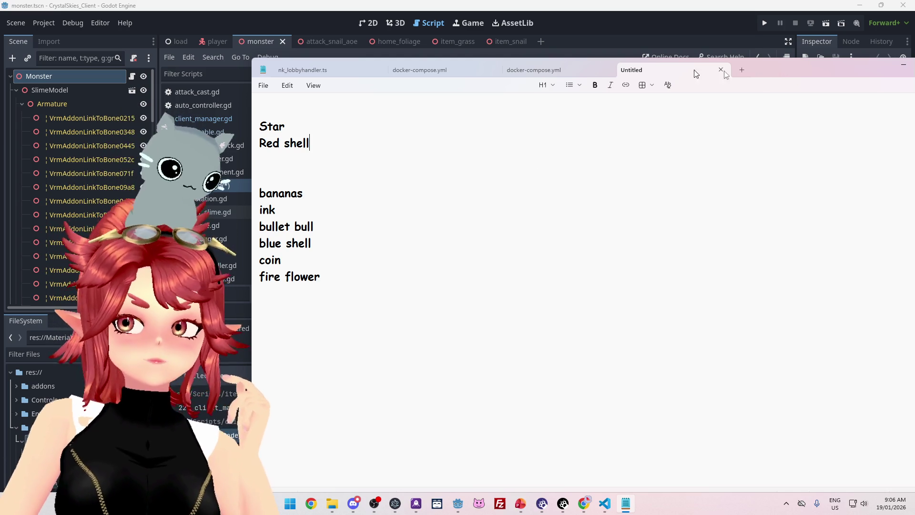
# Step: Drag the Notepad window off the snapped edge so it floats smaller over Godot
pyautogui.moveTo(796, 68); pyautogui.dragTo(671, 47)
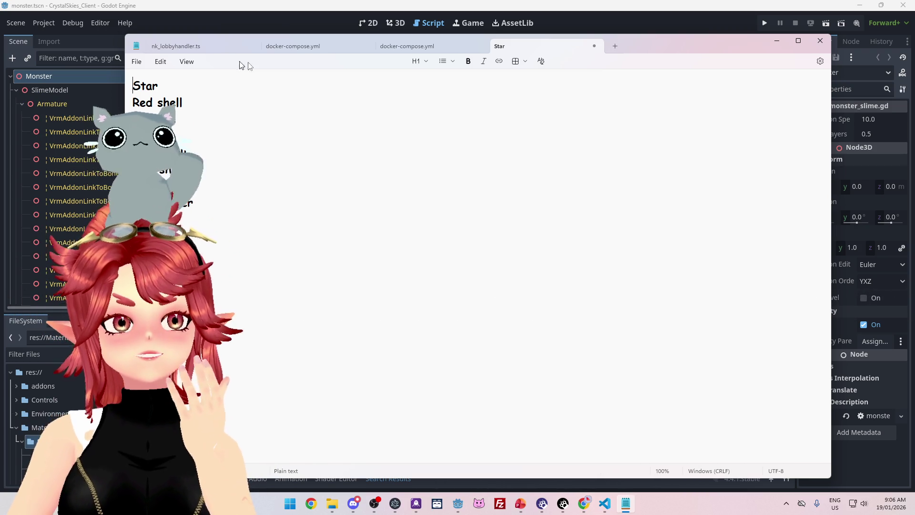
# Step: Discard the Star note unsaved and return to Godot's item_collect.gd editor
pyautogui.click(595, 46)
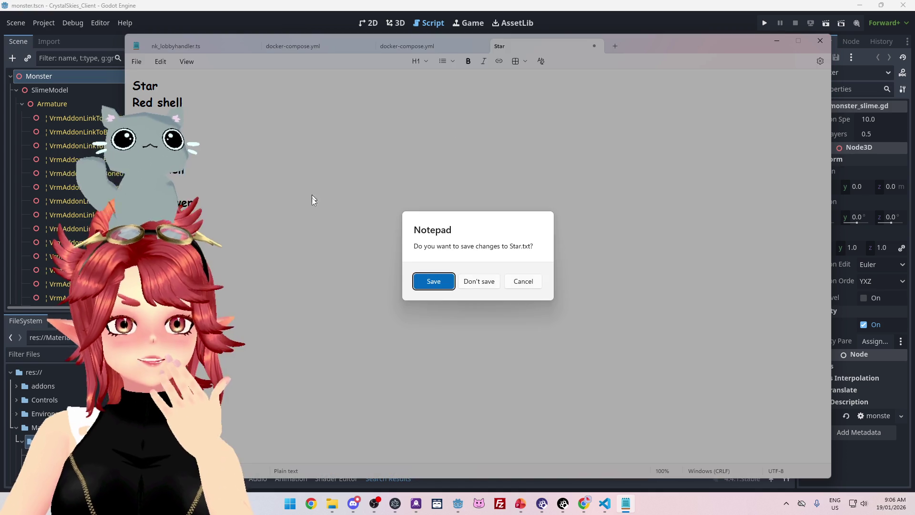
pyautogui.click(468, 284)
pyautogui.click(633, 21)
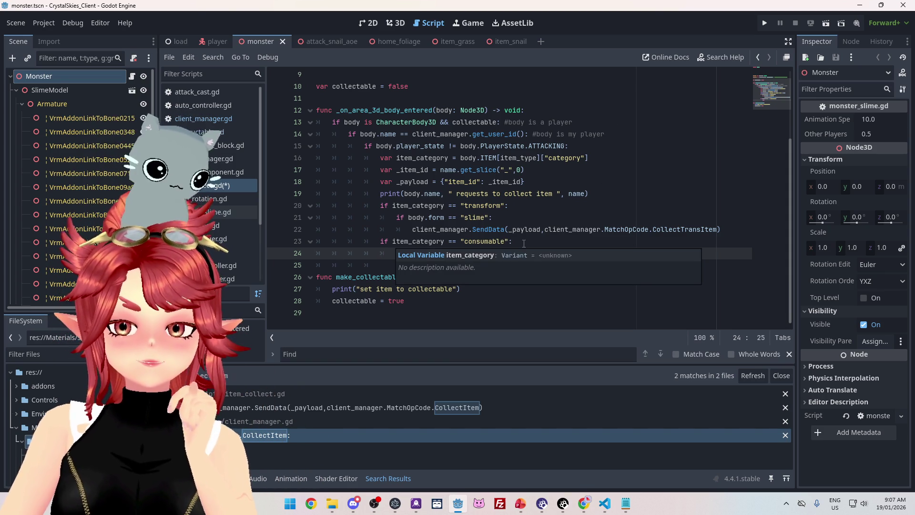
pyautogui.click(523, 243)
pyautogui.moveTo(413, 231); pyautogui.dragTo(721, 230)
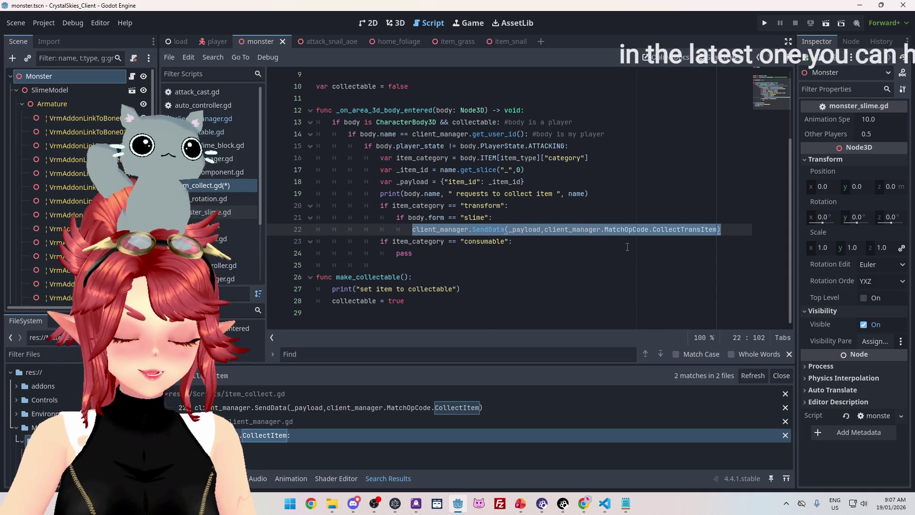
pyautogui.click(472, 254)
pyautogui.moveTo(396, 219); pyautogui.dragTo(486, 218)
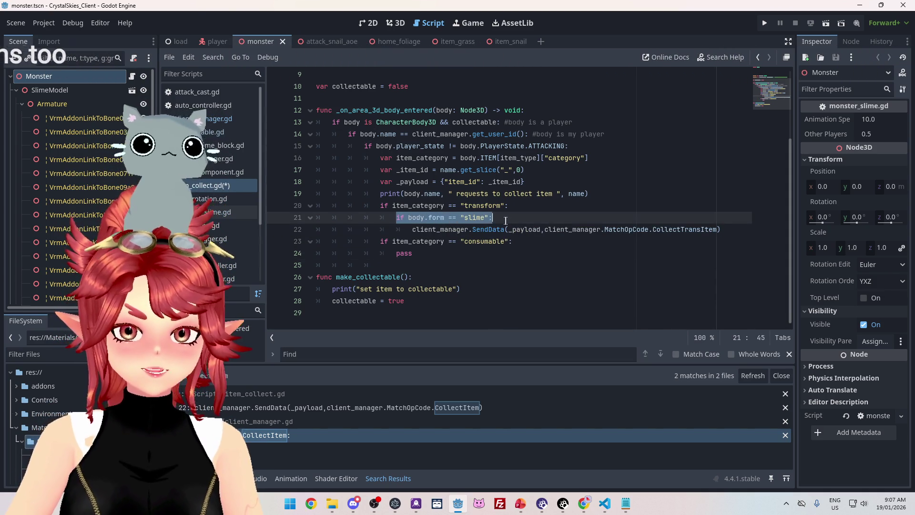
pyautogui.click(445, 250)
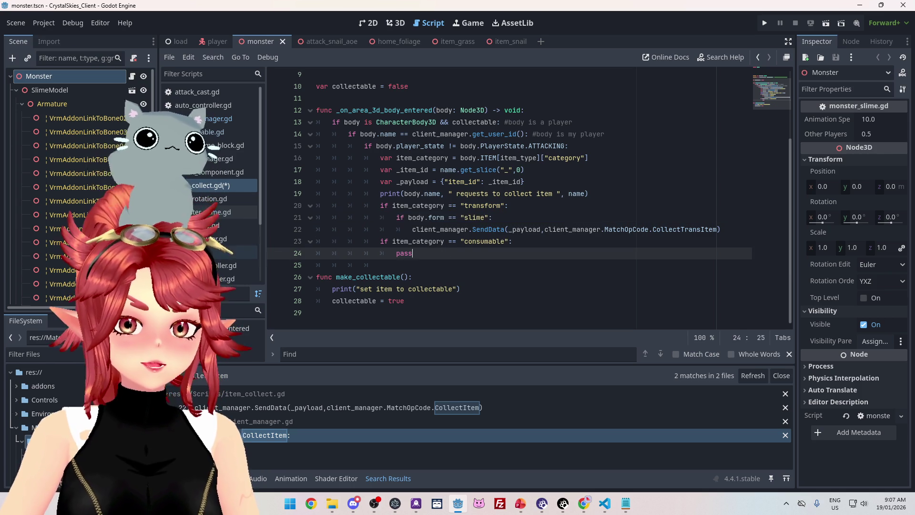
# Step: Open the script containing change_form and scroll to its variable declarations
pyautogui.click(224, 251)
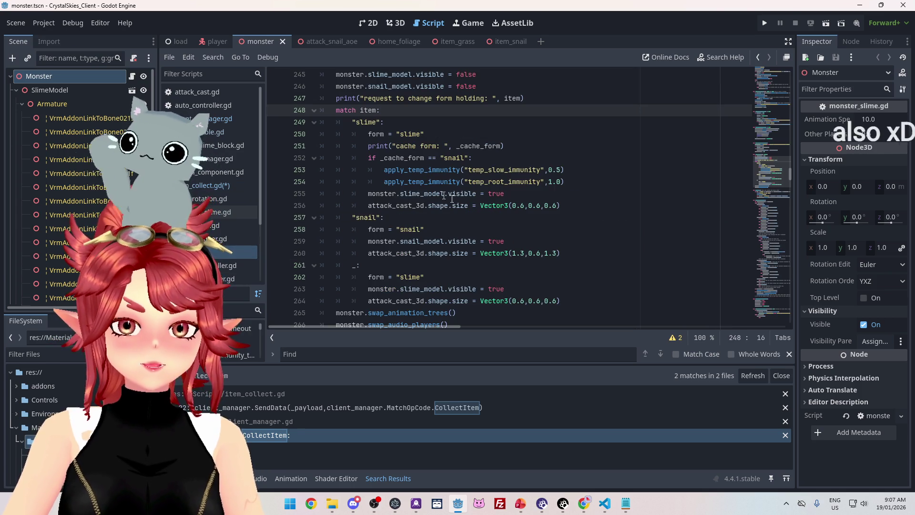
pyautogui.moveTo(789, 172)
pyautogui.mouseDown()
pyautogui.moveTo(785, 73)
pyautogui.moveTo(782, 138)
pyautogui.mouseUp()
pyautogui.scroll(-10, 782, 141)
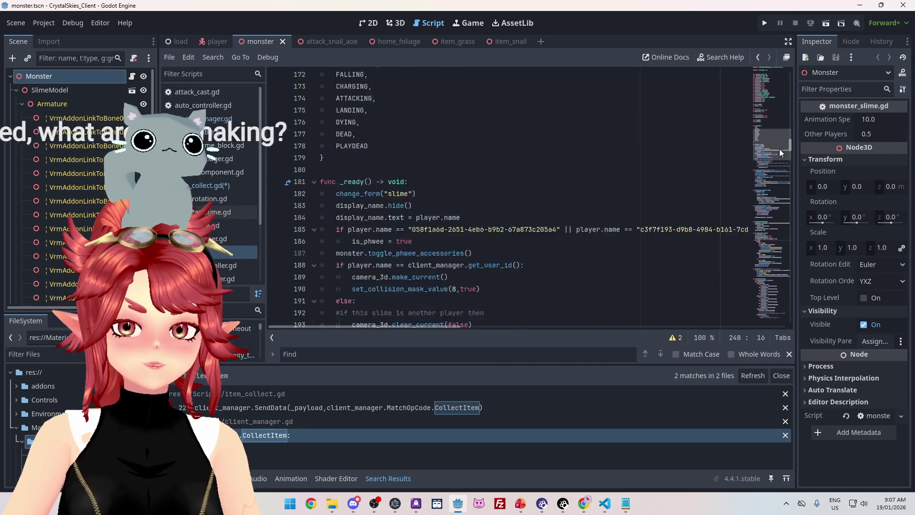
pyautogui.scroll(9, 777, 141)
pyautogui.scroll(3, 776, 141)
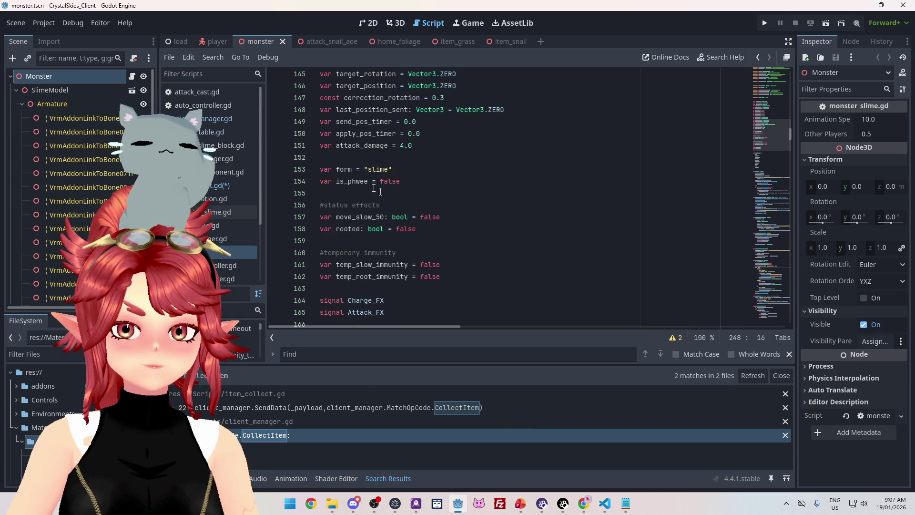
# Step: Add var held_item = "none" below the form variable, save, and run the project
pyautogui.click(418, 167)
pyautogui.press('Return')
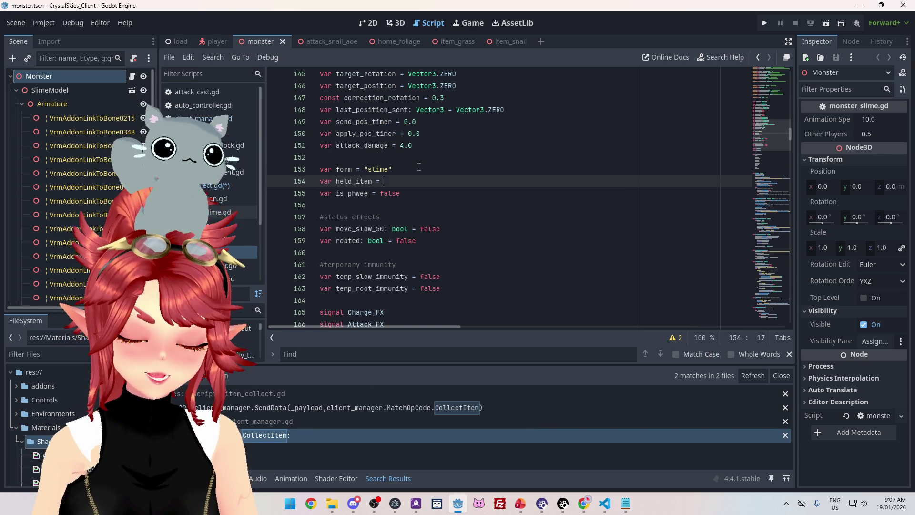
pyautogui.write('"?')
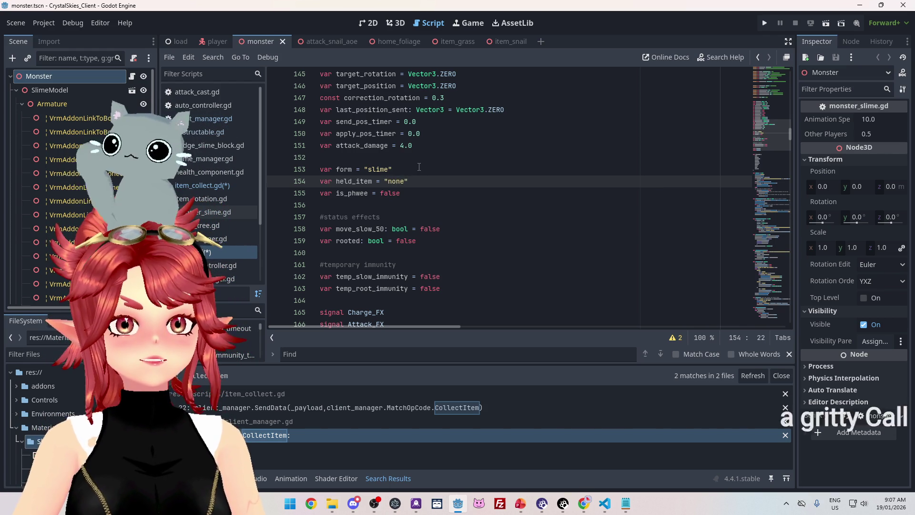
pyautogui.hotkey('ctrl', 's')
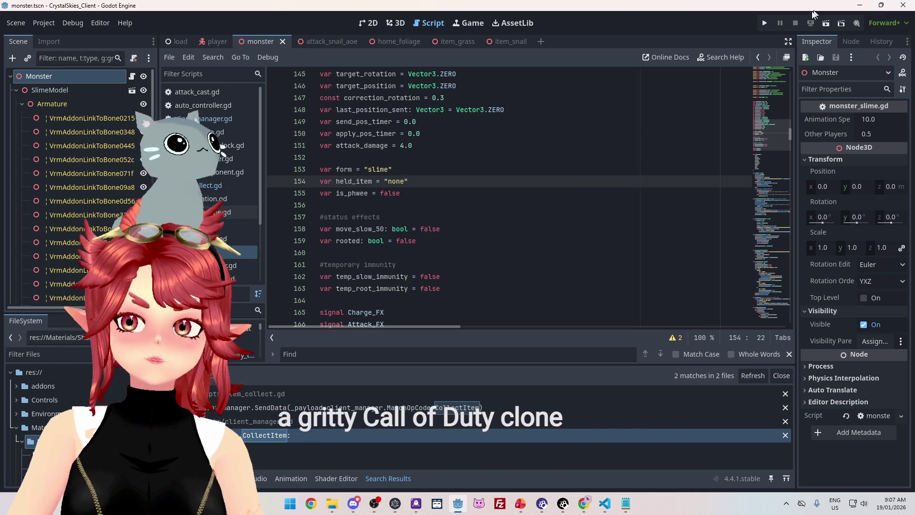
pyautogui.press('F5')
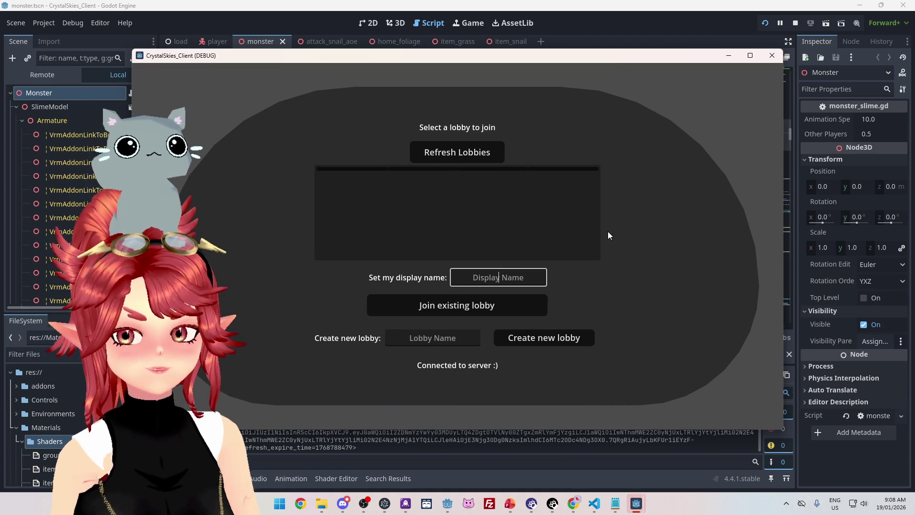
# Step: Enter a player name, create a new lobby, maximize the game and close the host menu
pyautogui.write('Phwee')
pyautogui.press('Tab')
pyautogui.press('Tab')
pyautogui.write('asddd')
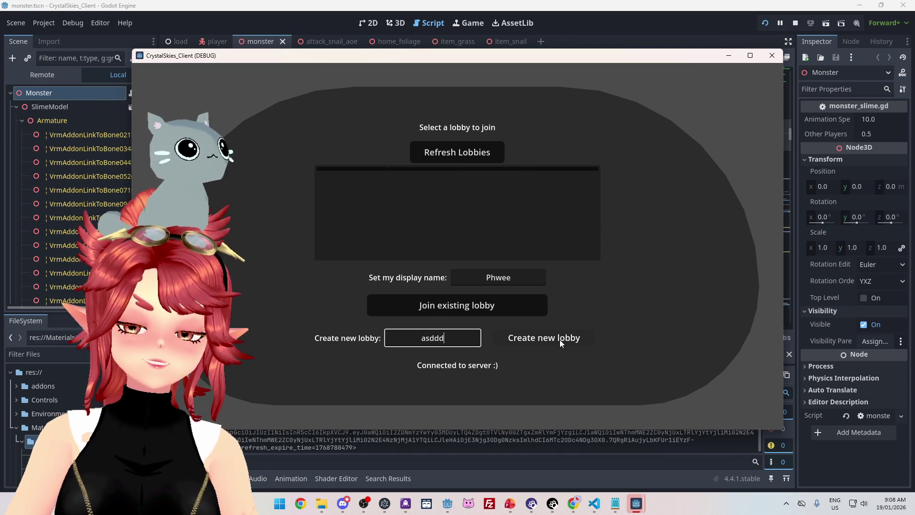
pyautogui.click(556, 335)
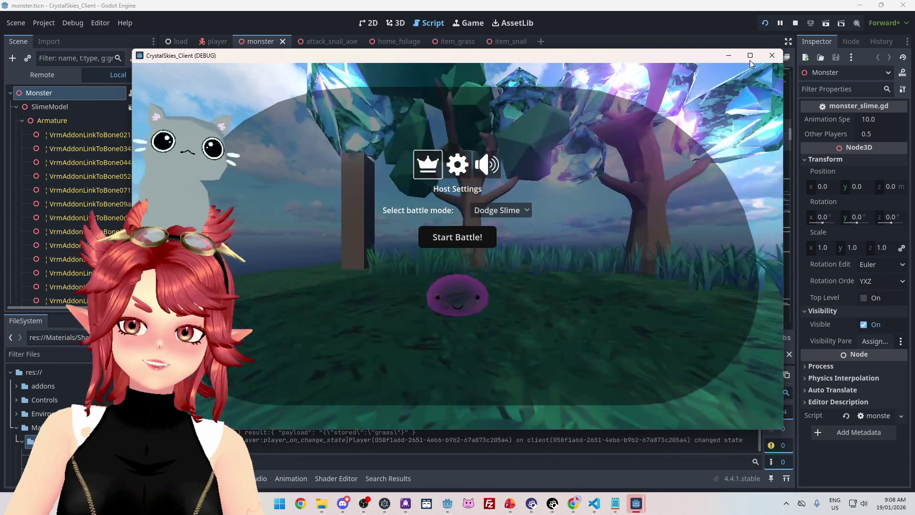
pyautogui.click(750, 56)
pyautogui.press('Escape')
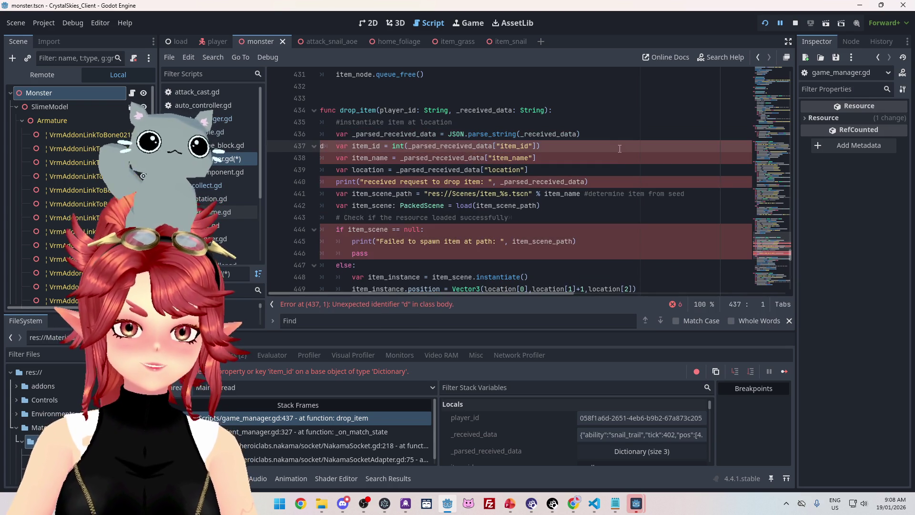
# Step: Delete the stray d on line 437 in drop_item, stop the game, and open File Explorer
pyautogui.press('BackSpace')
pyautogui.click(657, 122)
pyautogui.click(795, 24)
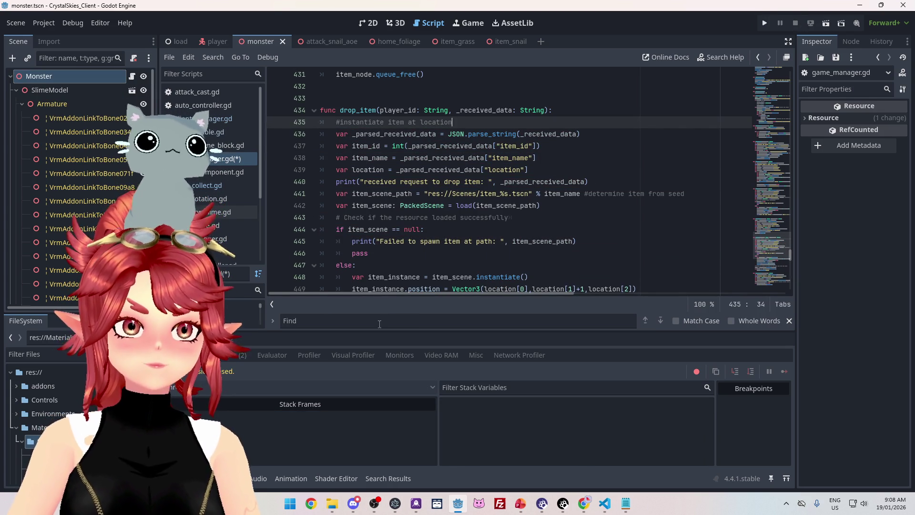
pyautogui.click(333, 506)
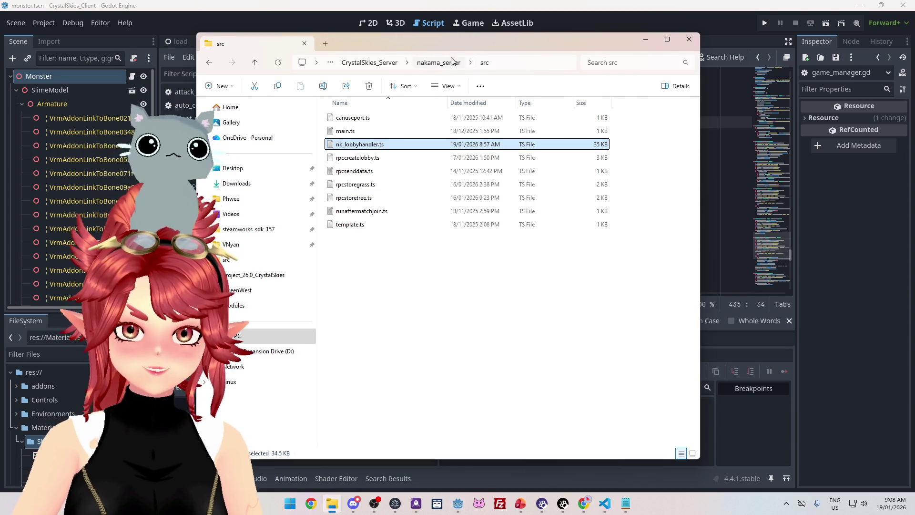
# Step: Go up to Project_26.0_CrystalSkies, open Exports and launch CrystalSkies_Client_for_win_0.2.5.exe
pyautogui.click(384, 65)
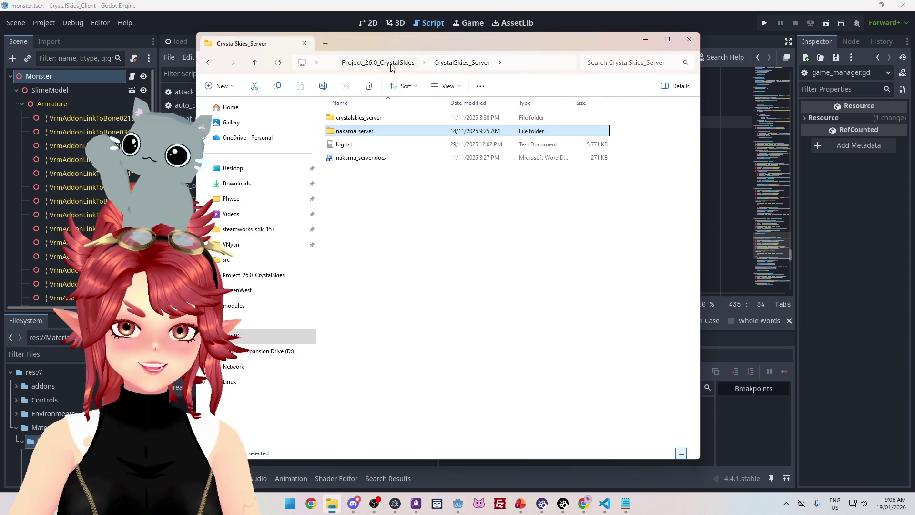
pyautogui.click(391, 65)
pyautogui.click(355, 184)
pyautogui.doubleClick(355, 185)
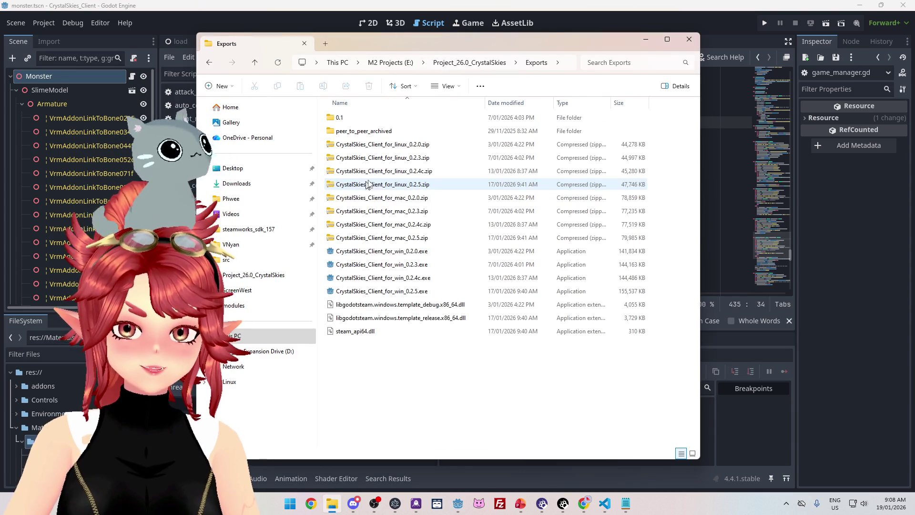
pyautogui.doubleClick(403, 292)
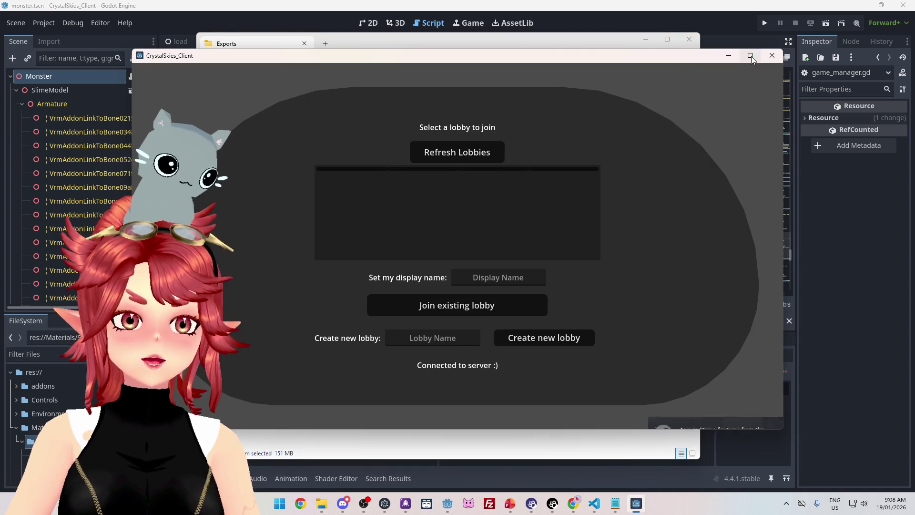
# Step: Enter a display name and the lobby name 'asdd'
pyautogui.click(511, 279)
pyautogui.write('P')
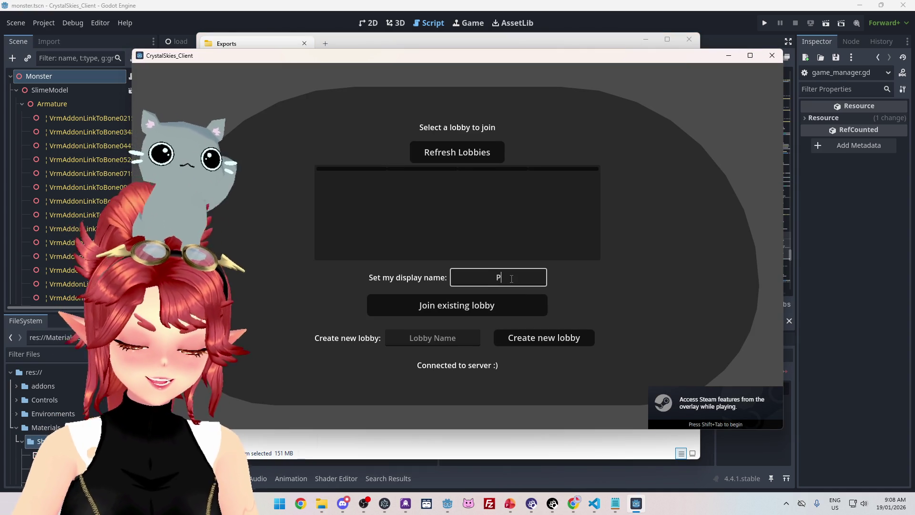
pyautogui.write('e')
pyautogui.click(410, 337)
pyautogui.write('asdd')
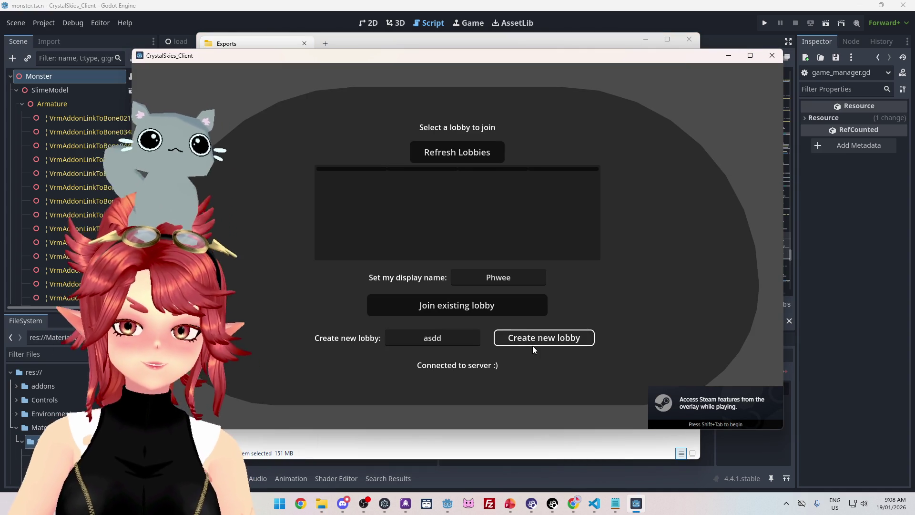
# Step: Create the lobby, dismiss the battle menu, and walk the slime forward into the grass
pyautogui.click(535, 343)
pyautogui.click(458, 239)
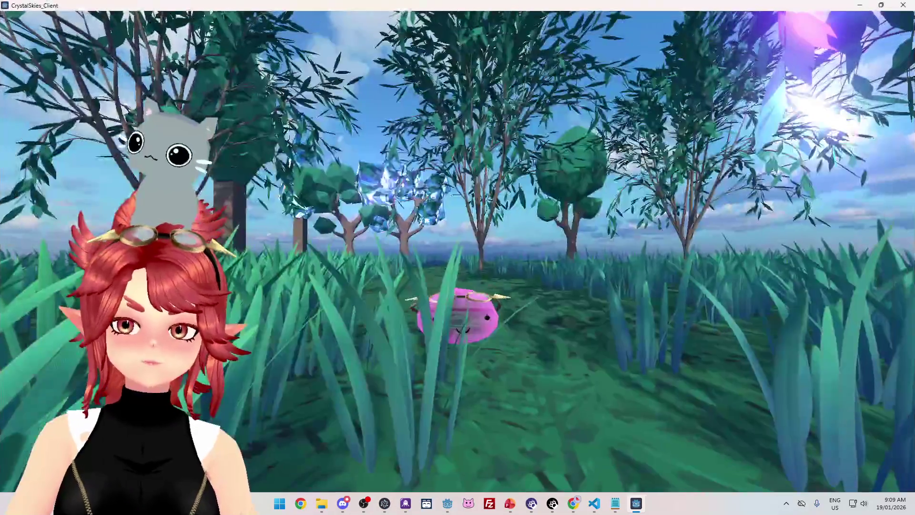
pyautogui.press('w')
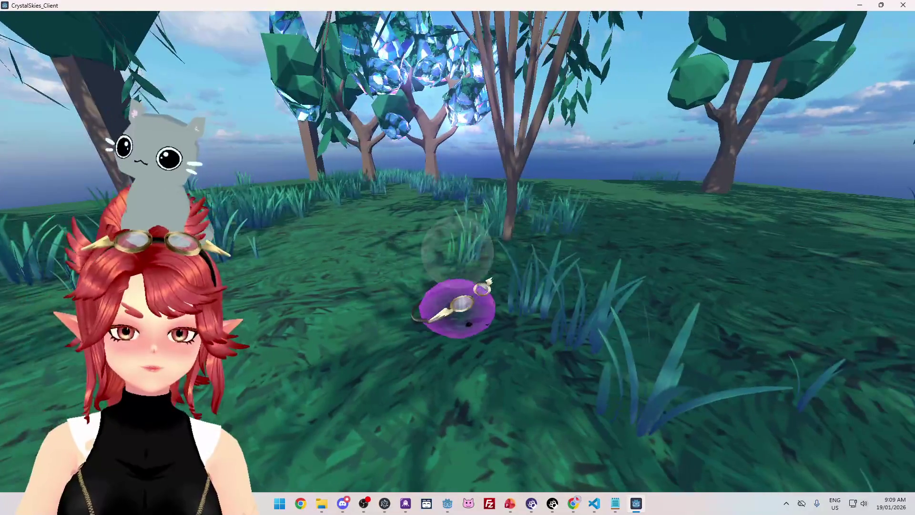
# Step: Roam the forest with the slime, swinging the view left and right around the crystal trees
pyautogui.press('d')
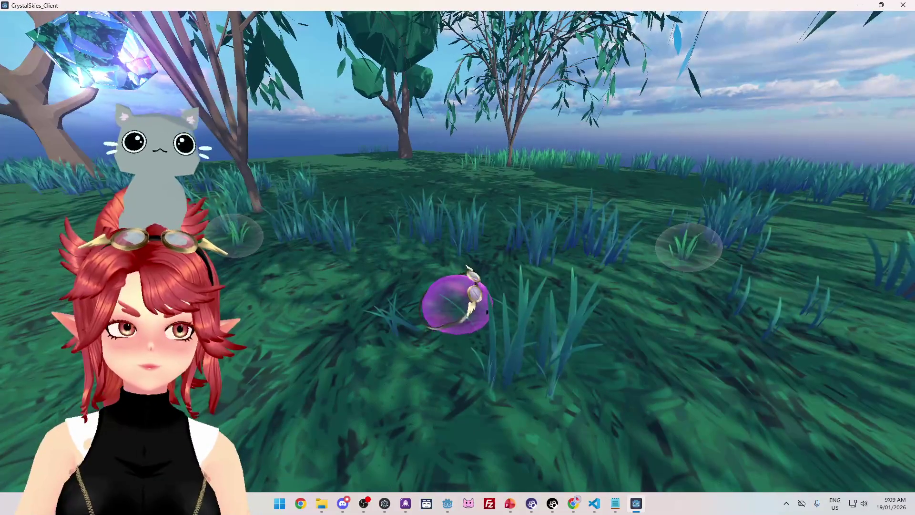
pyautogui.press('a')
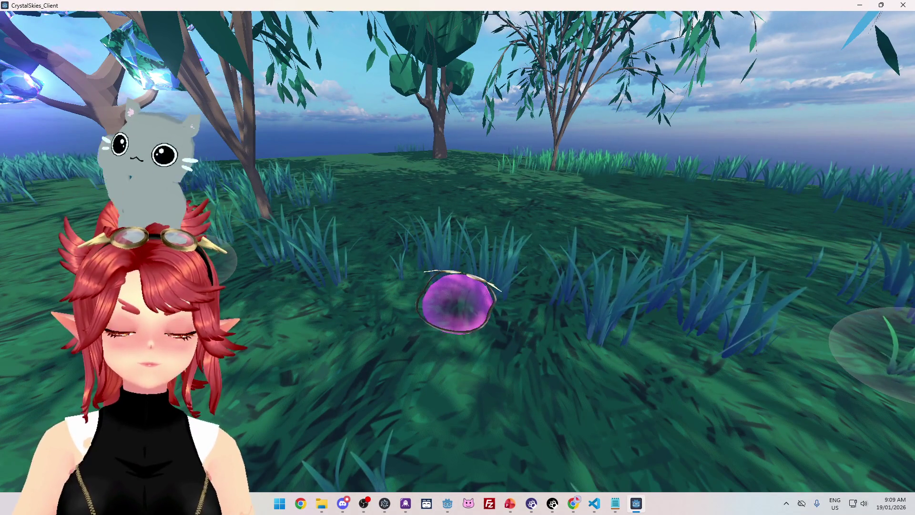
pyautogui.press('a')
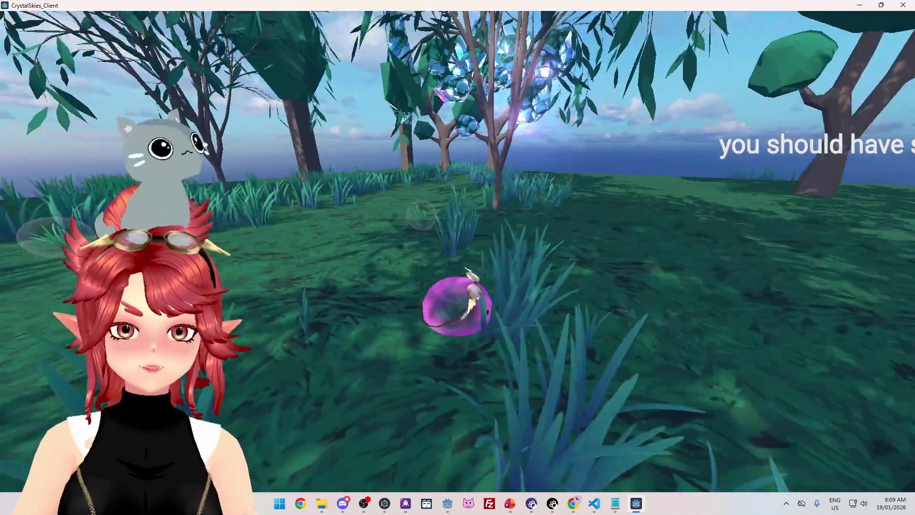
pyautogui.press('d')
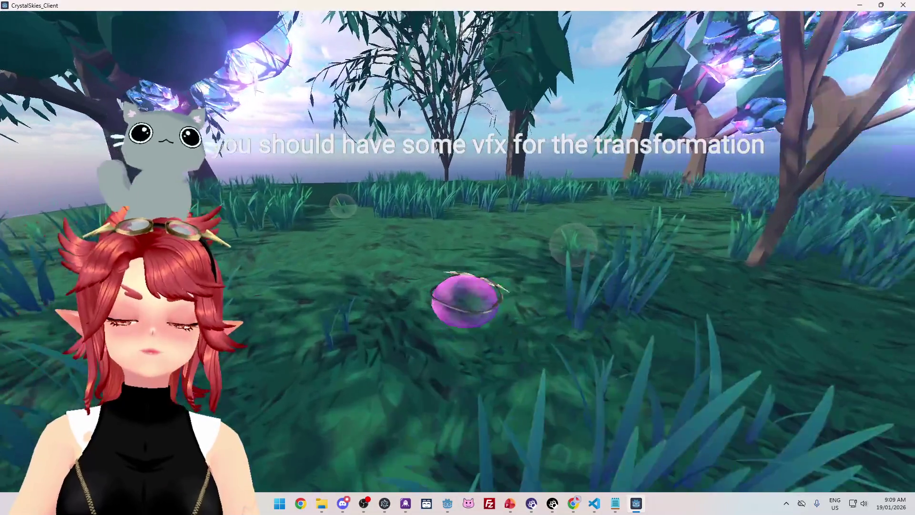
pyautogui.press('d')
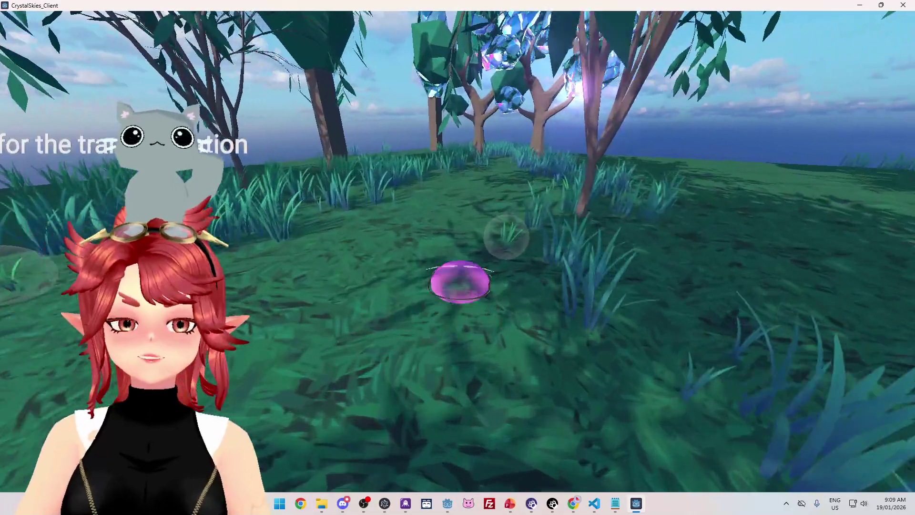
pyautogui.press('d')
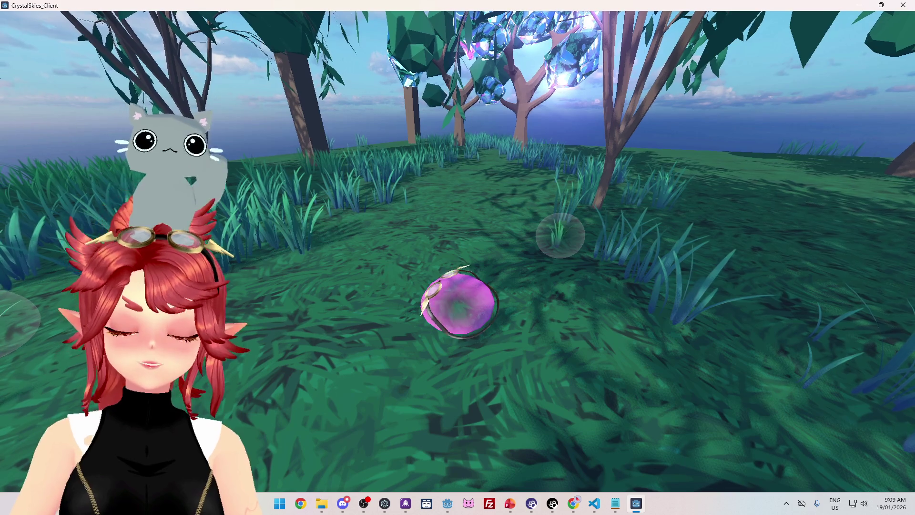
pyautogui.press('d')
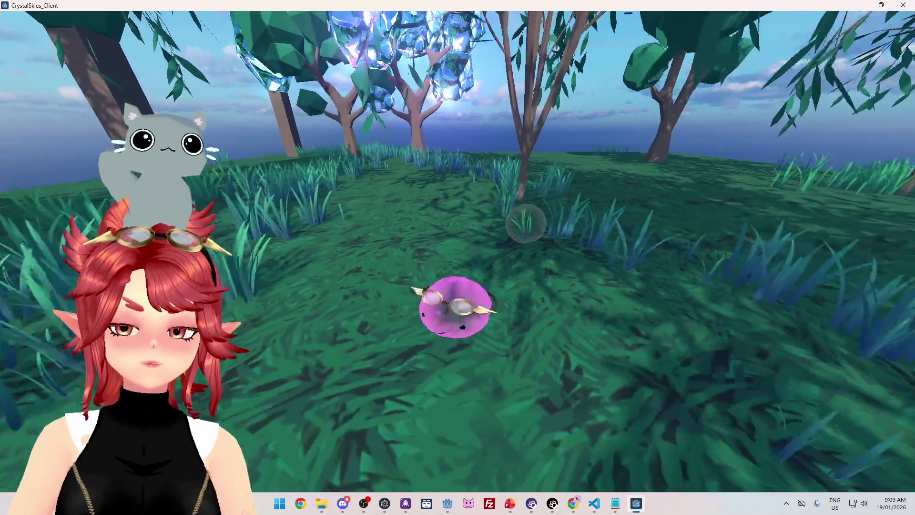
pyautogui.press('a')
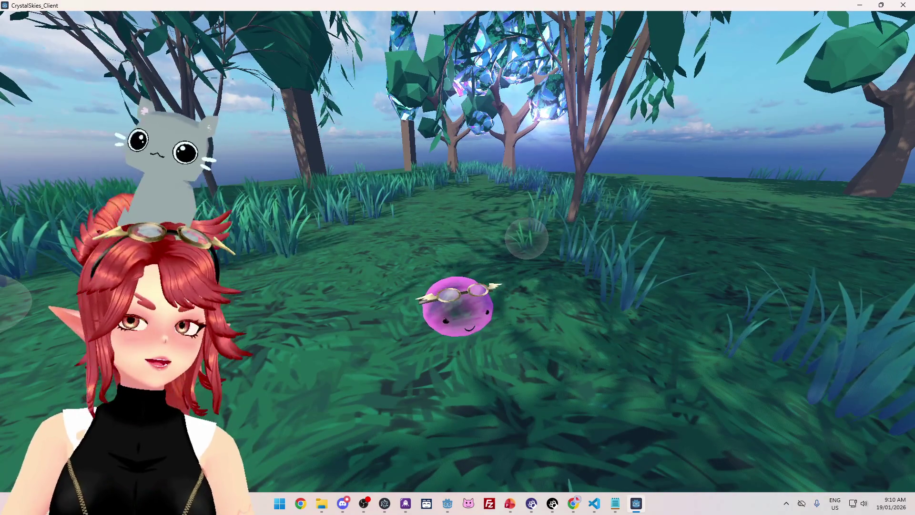
pyautogui.press('a')
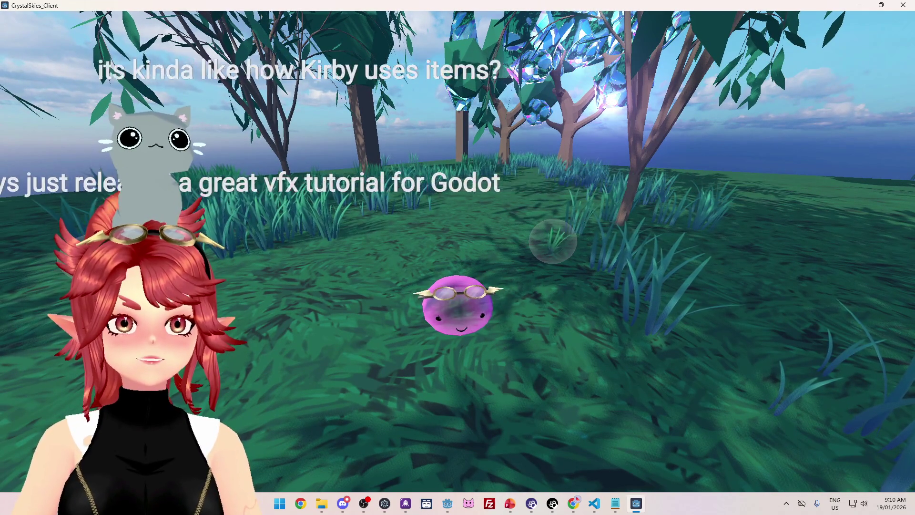
pyautogui.press('a')
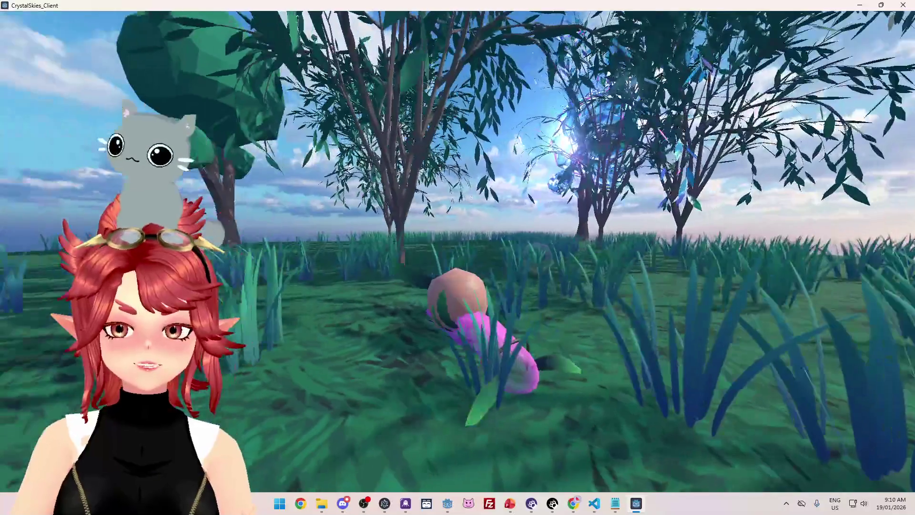
# Step: Crawl the snail forward through the grass and turn it to face different directions
pyautogui.press('w')
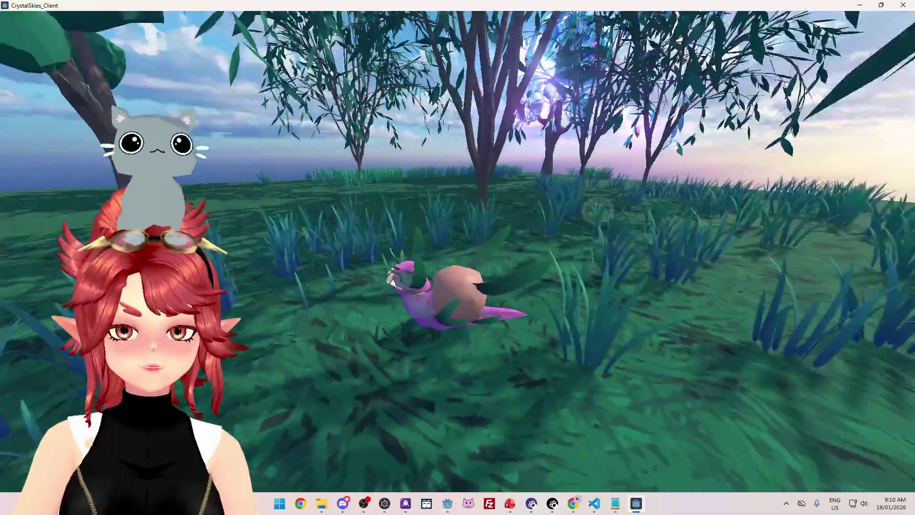
pyautogui.press('a')
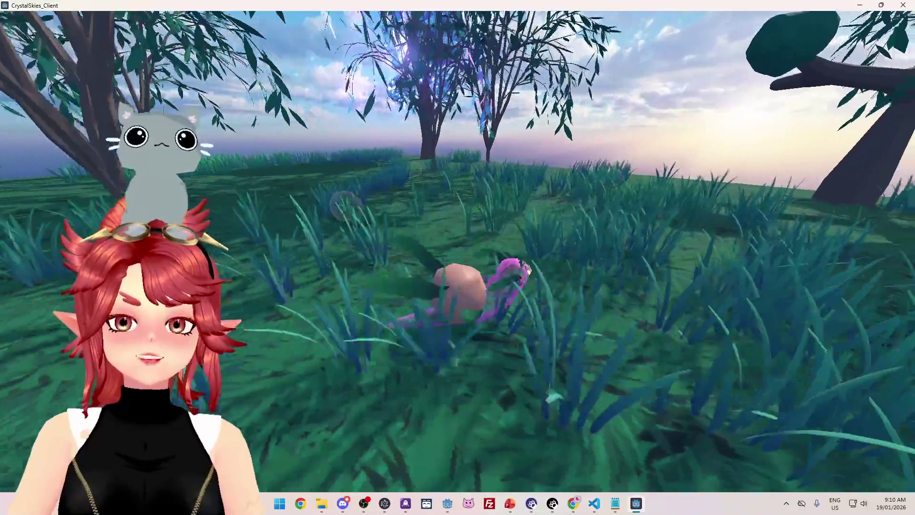
pyautogui.press('w')
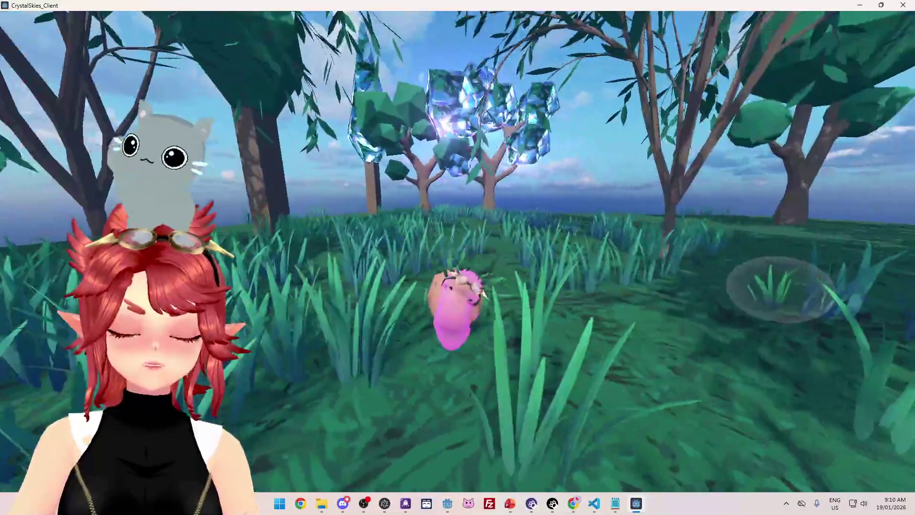
pyautogui.press('a')
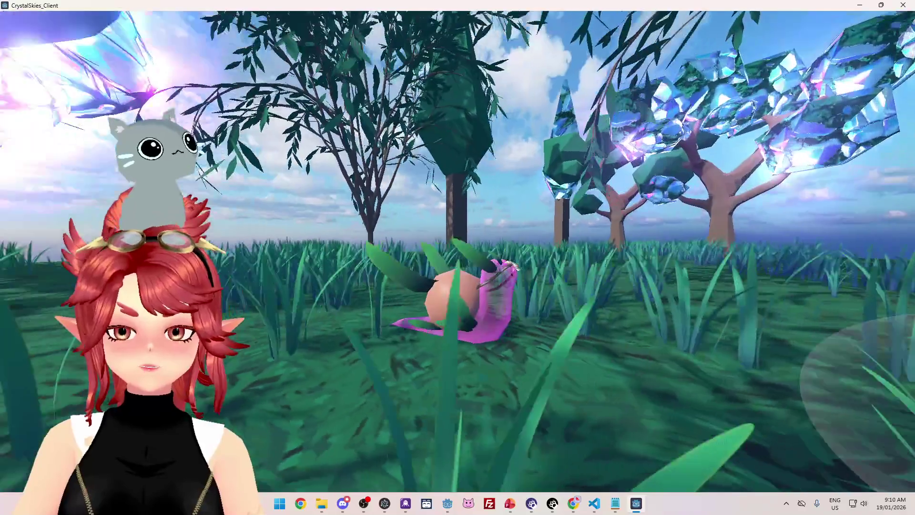
pyautogui.press('s')
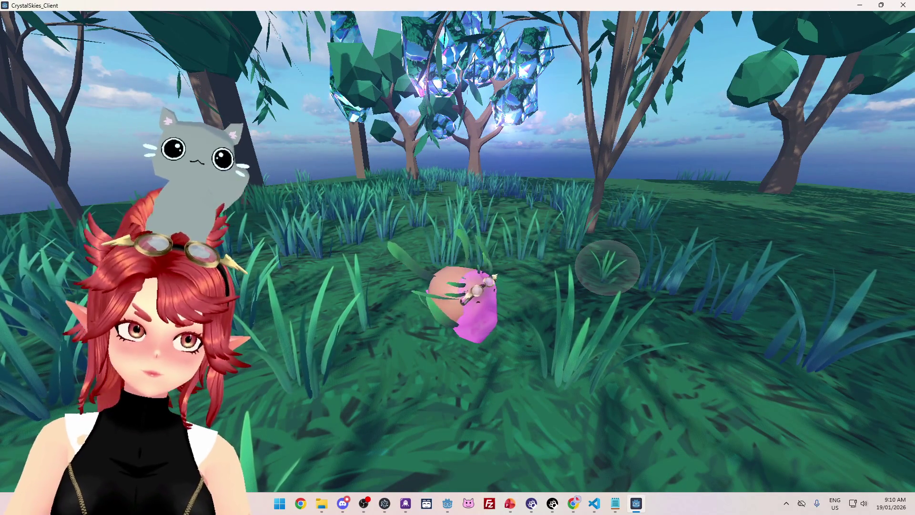
pyautogui.press('d')
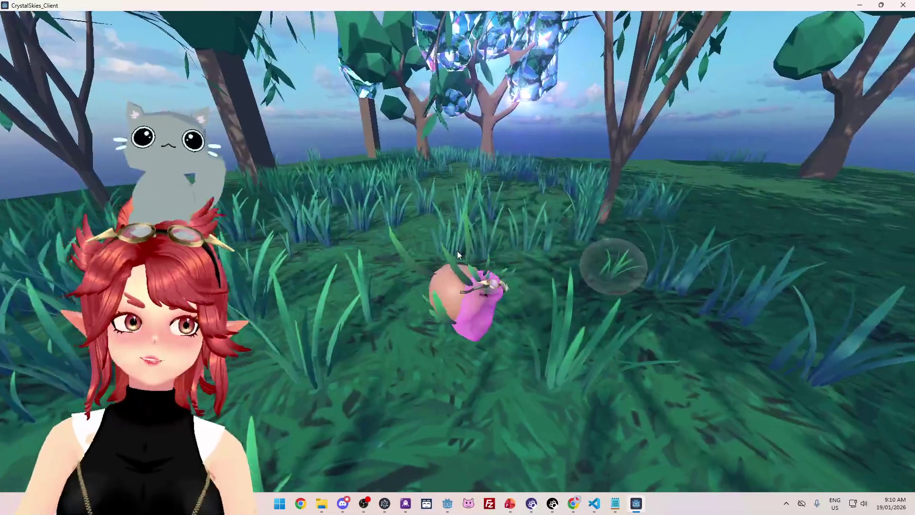
# Step: Start the Dodge Slime battle from the battle menu and look around the arena
pyautogui.press('Escape')
pyautogui.click(456, 252)
pyautogui.press('d')
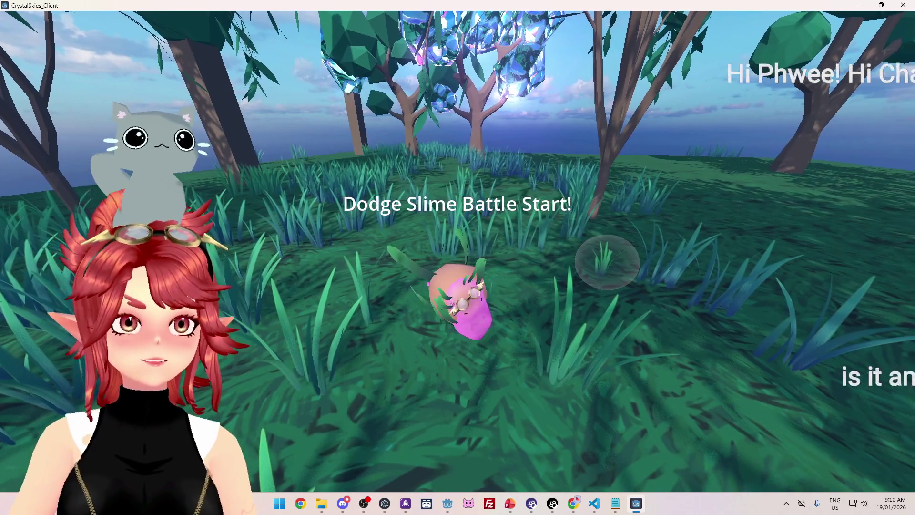
pyautogui.press('d')
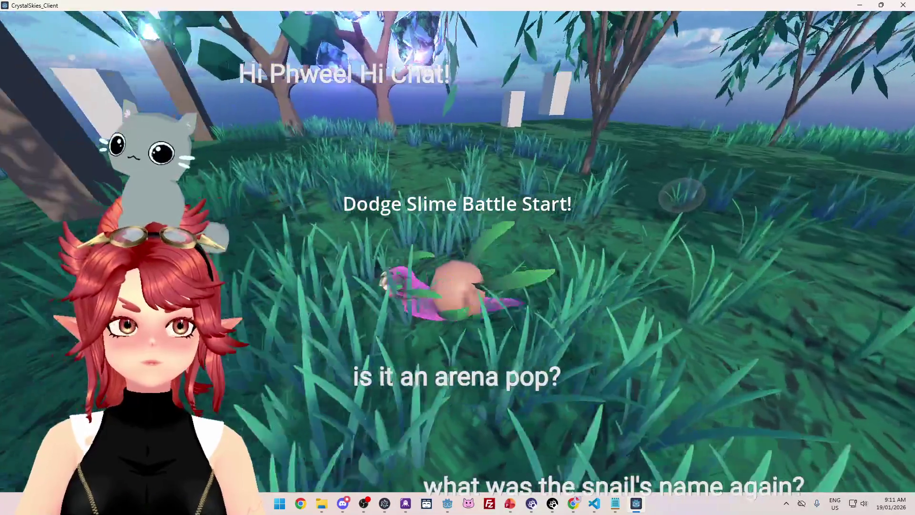
pyautogui.press('d')
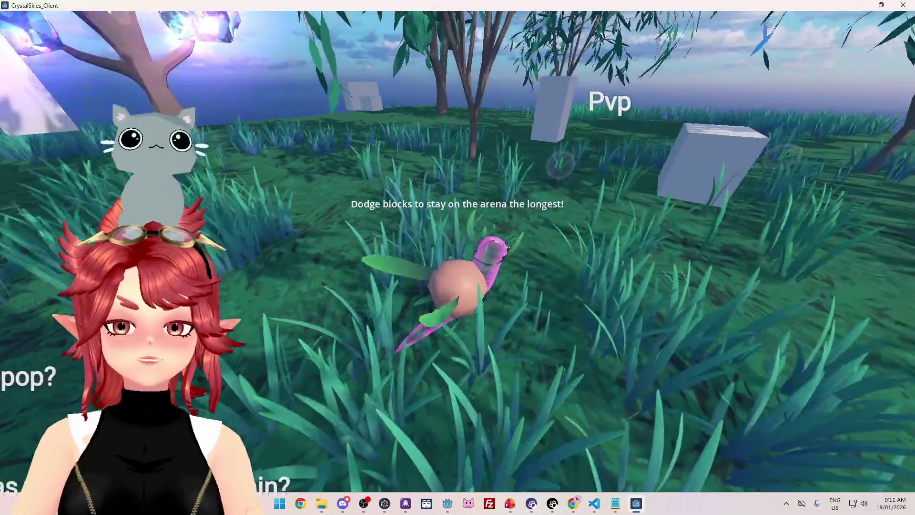
pyautogui.press('d')
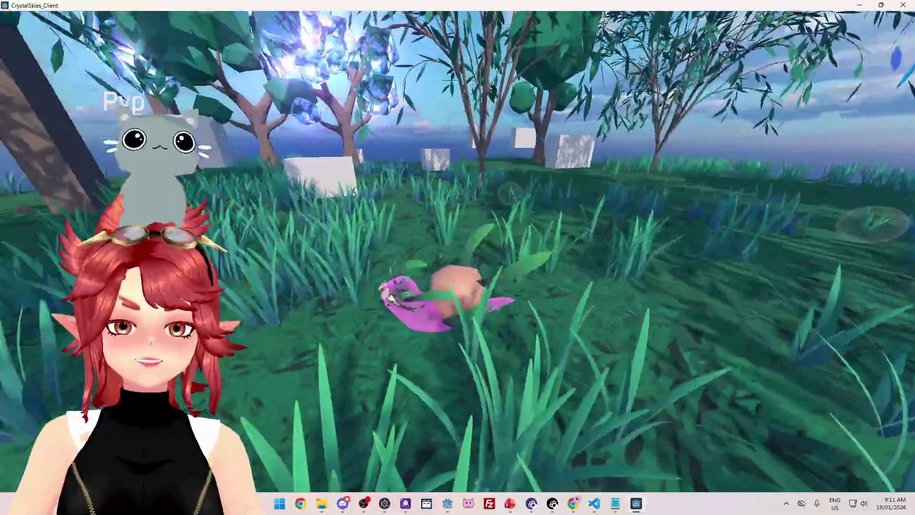
pyautogui.press('w')
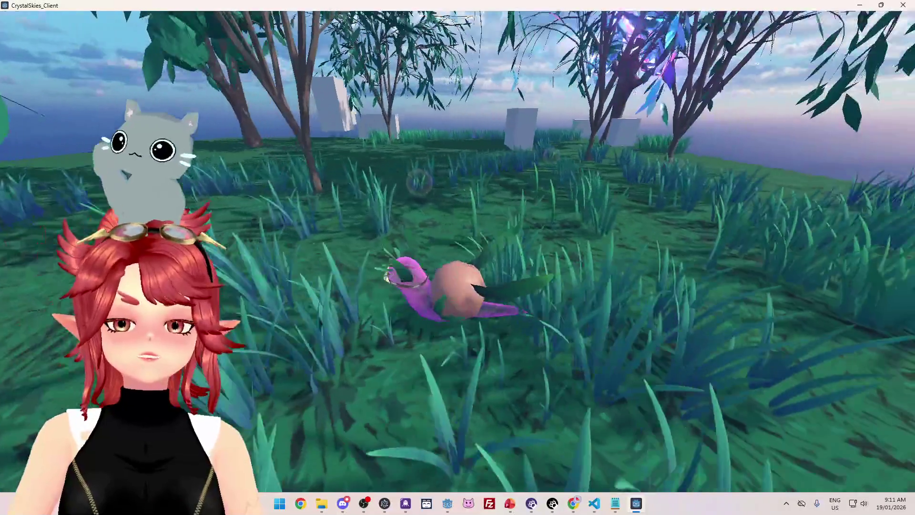
pyautogui.press('a')
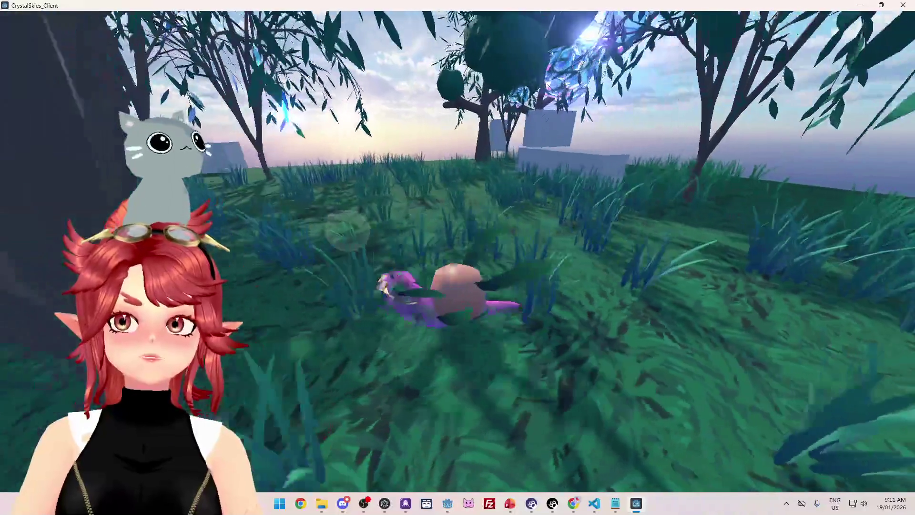
pyautogui.press('d')
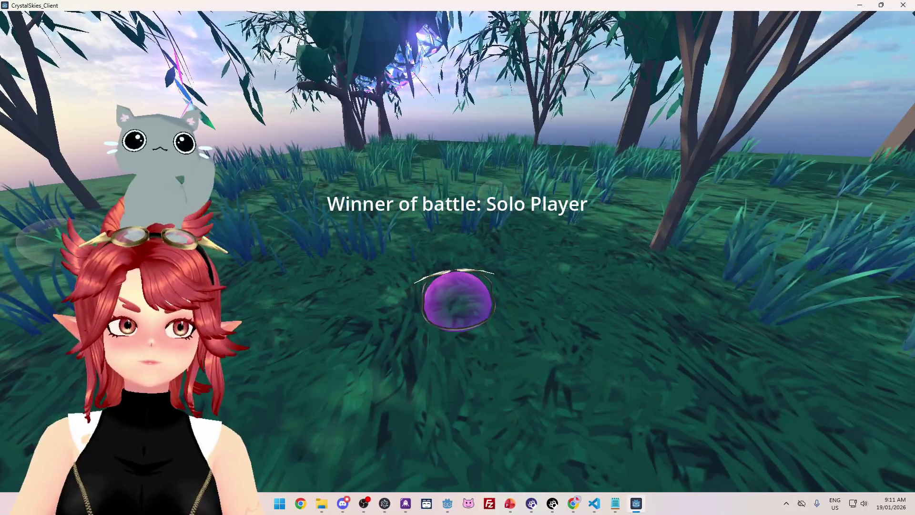
# Step: Orbit the camera around the purple slime, then open the settings overlay and quit the game
pyautogui.press('a')
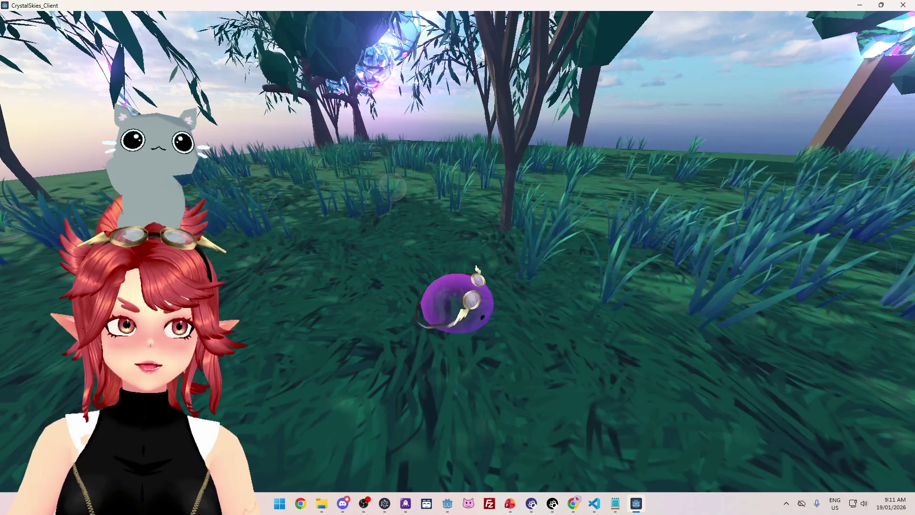
pyautogui.press('a')
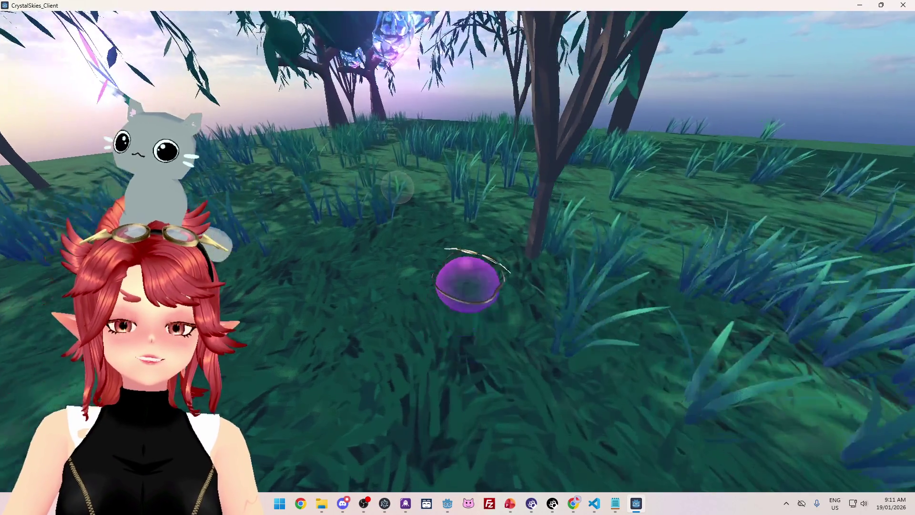
pyautogui.press('d')
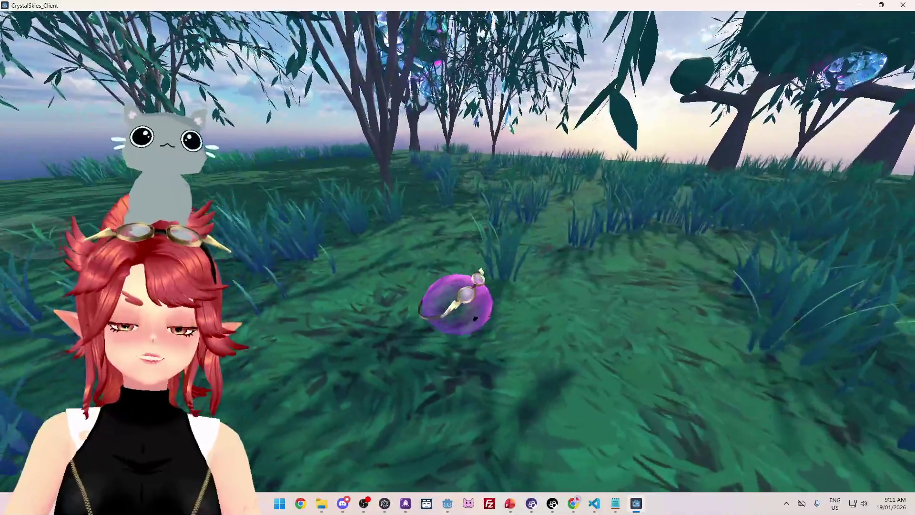
pyautogui.press('d')
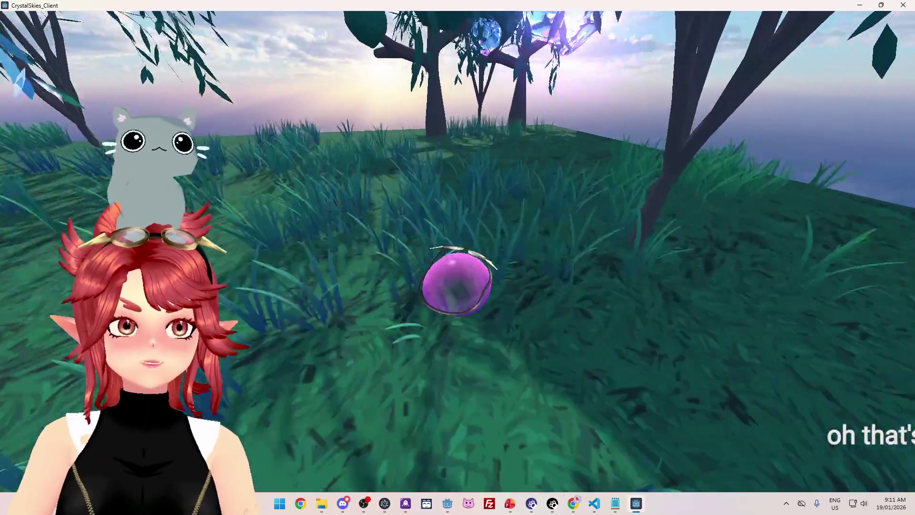
pyautogui.press('a')
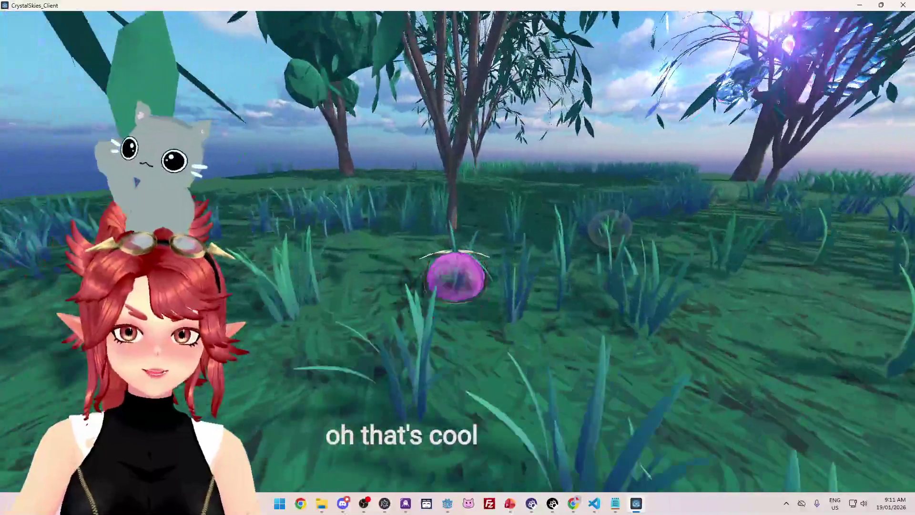
pyautogui.press('a')
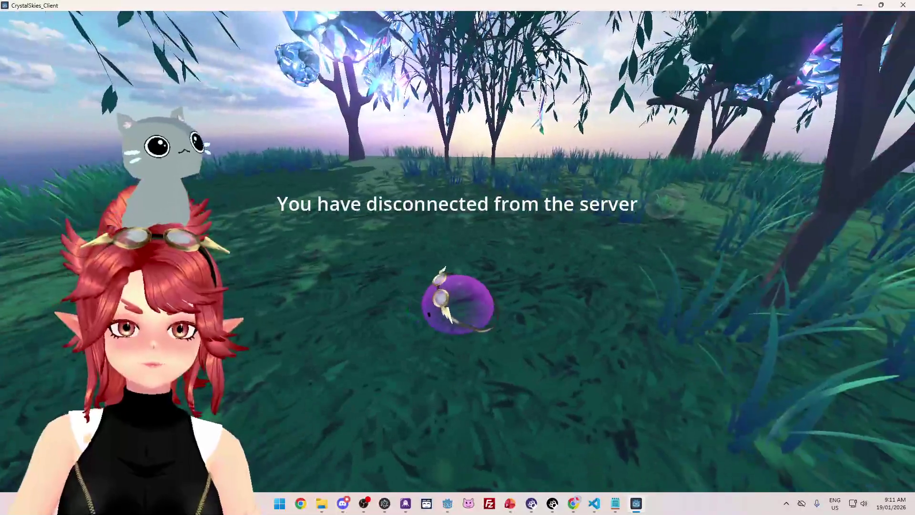
pyautogui.press('Escape')
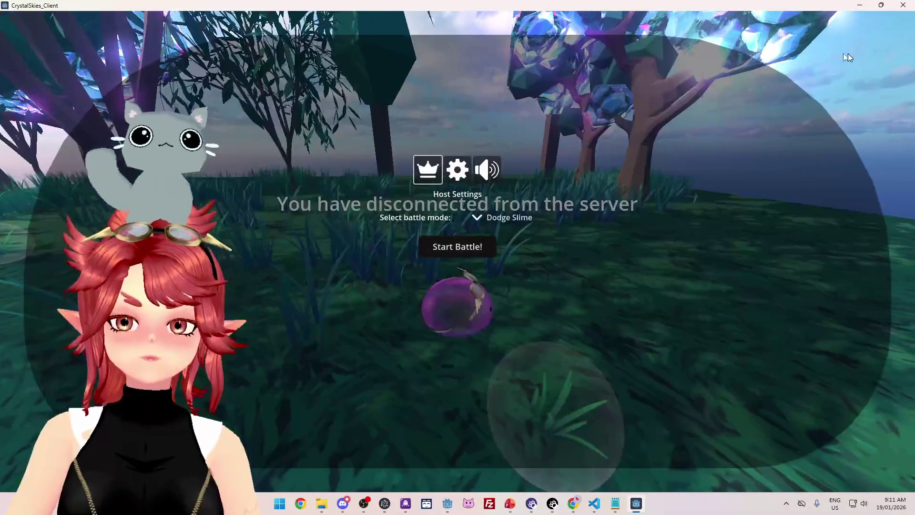
pyautogui.hotkey('alt', 'F4')
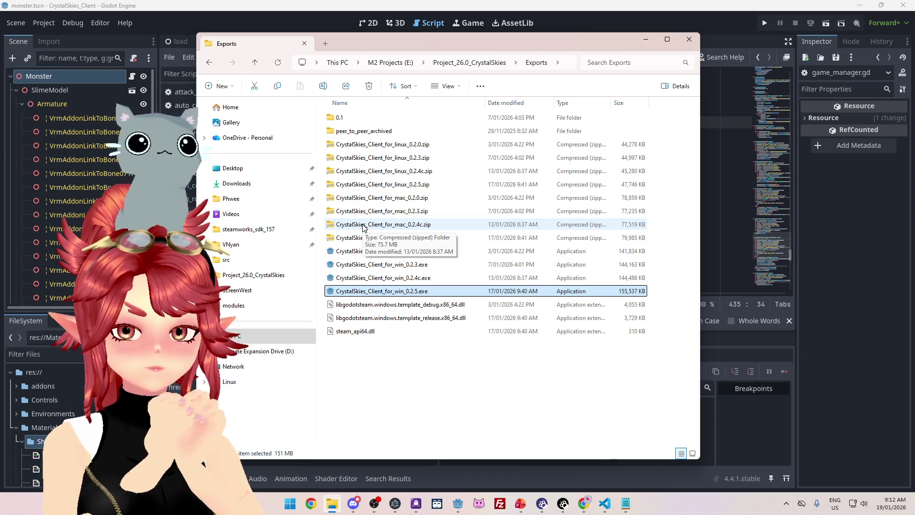
# Step: Return to Godot and review drop_item around line 439 of game_manager.gd, then open Start search
pyautogui.click(723, 27)
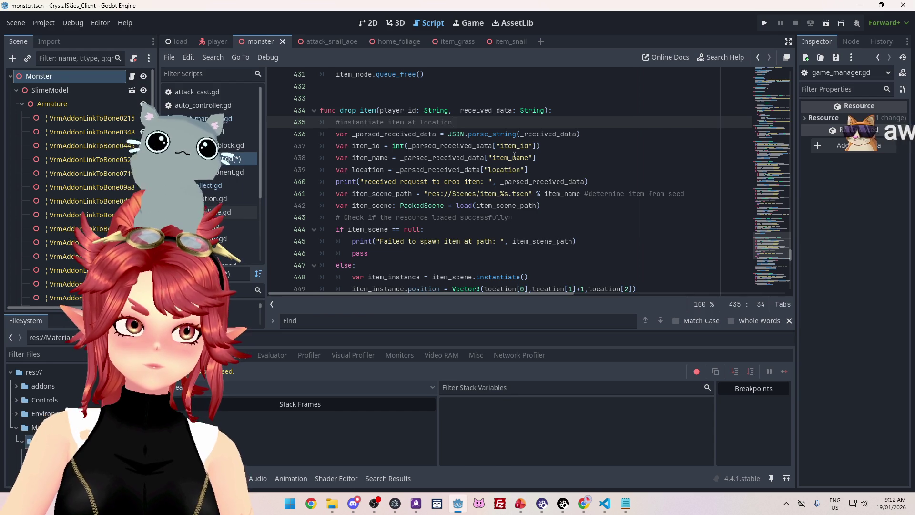
pyautogui.scroll(1, 467, 105)
pyautogui.scroll(1, 467, 105)
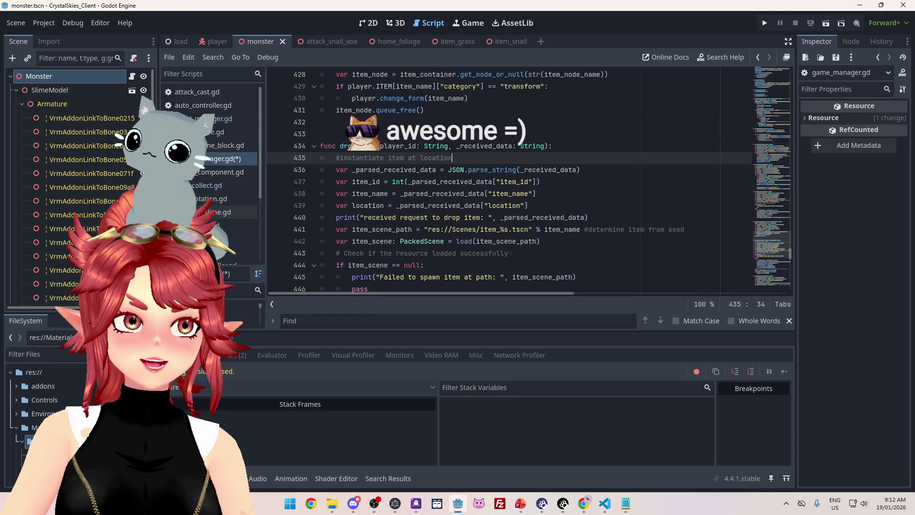
pyautogui.click(561, 205)
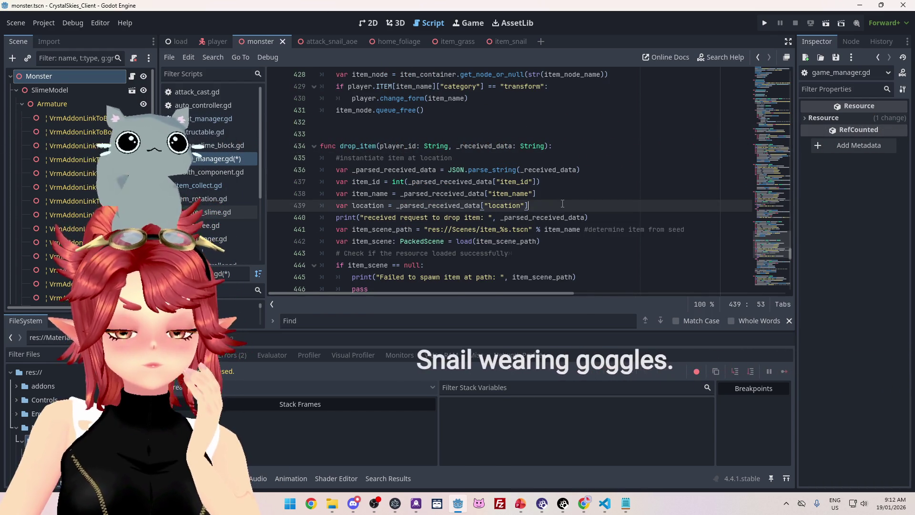
pyautogui.scroll(-4, 563, 205)
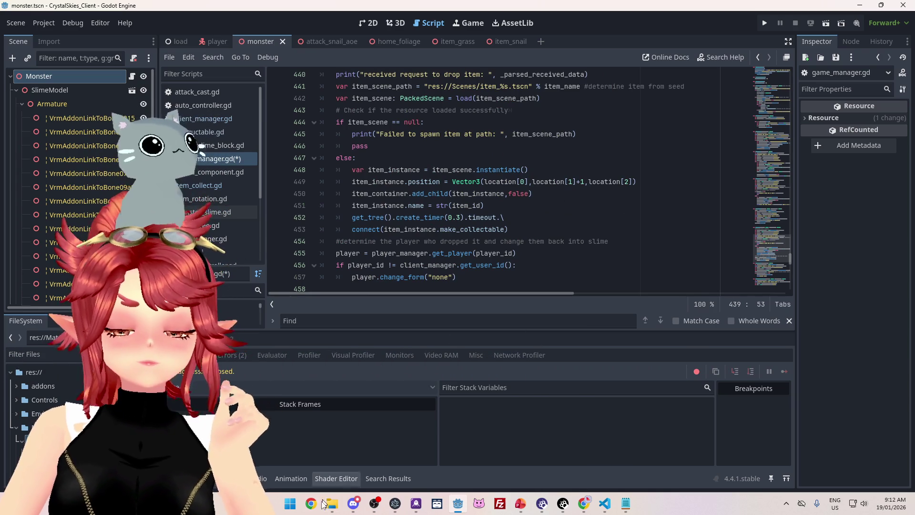
pyautogui.moveTo(329, 511)
pyautogui.click(290, 504)
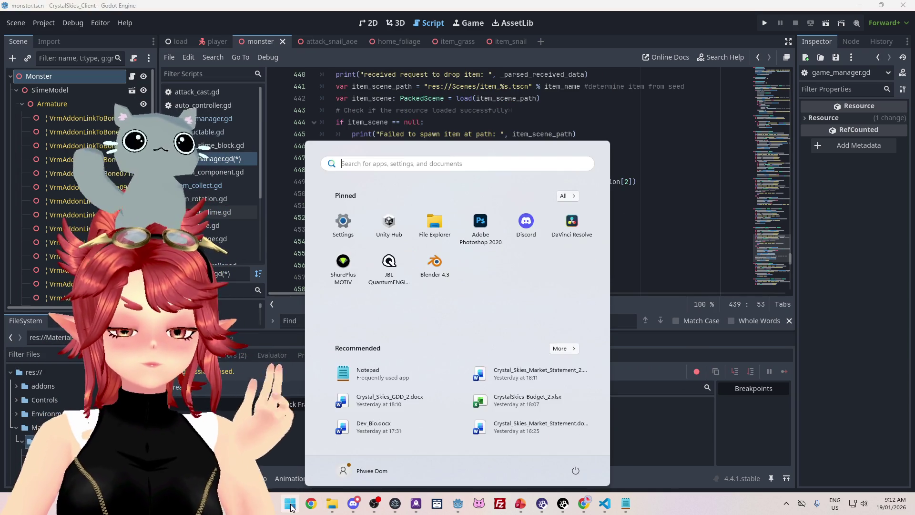
# Step: Launch Command Prompt from Start search and switch it to drive E:
pyautogui.write('cmd')
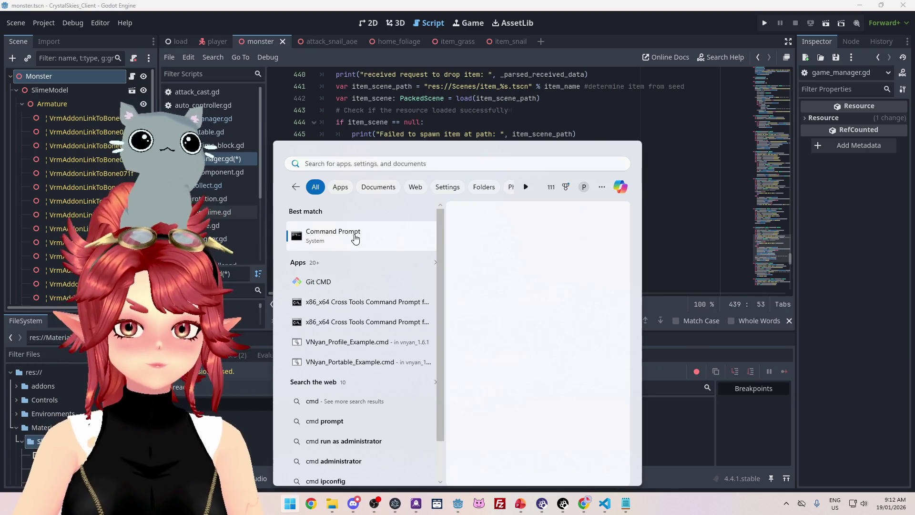
pyautogui.click(353, 234)
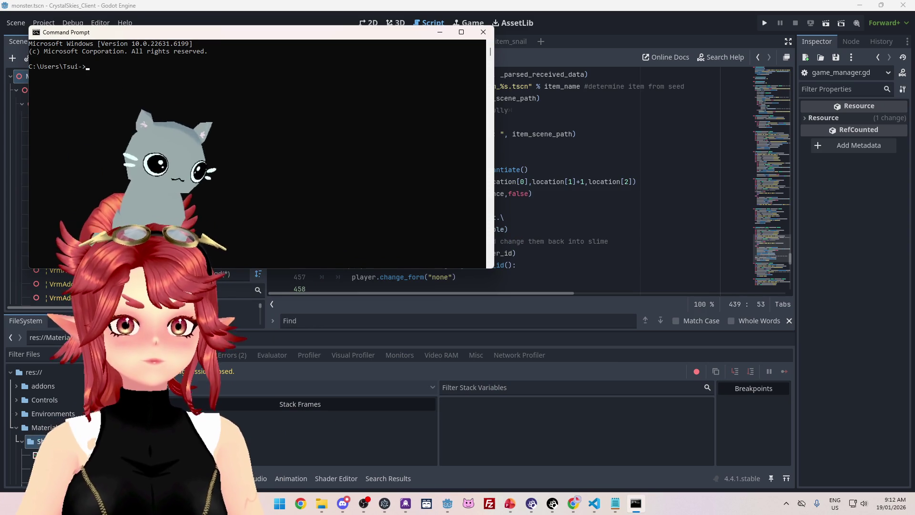
pyautogui.moveTo(281, 38)
pyautogui.mouseDown()
pyautogui.moveTo(480, 89)
pyautogui.moveTo(463, 119)
pyautogui.moveTo(426, 120)
pyautogui.mouseUp()
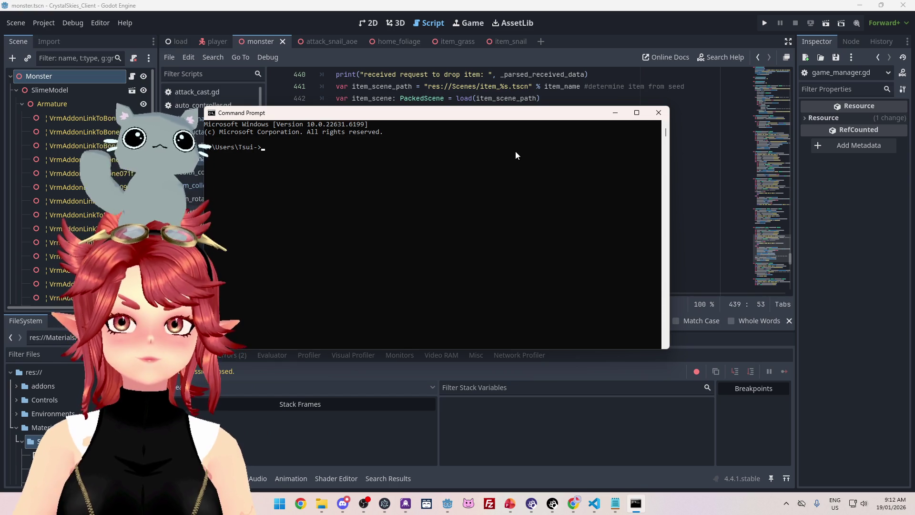
pyautogui.write('e:')
pyautogui.press('Return')
# Step: Arrange the File Explorer and Command Prompt windows side by side
pyautogui.hotkey('alt', 'Tab')
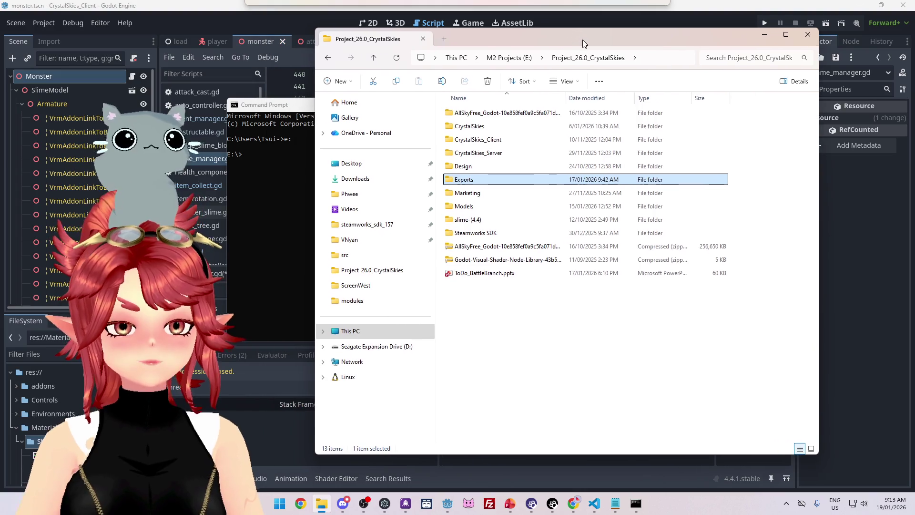
pyautogui.moveTo(608, 38)
pyautogui.mouseDown()
pyautogui.moveTo(564, 47)
pyautogui.moveTo(589, 60)
pyautogui.moveTo(576, 47)
pyautogui.moveTo(618, 55)
pyautogui.moveTo(607, 52)
pyautogui.mouseUp()
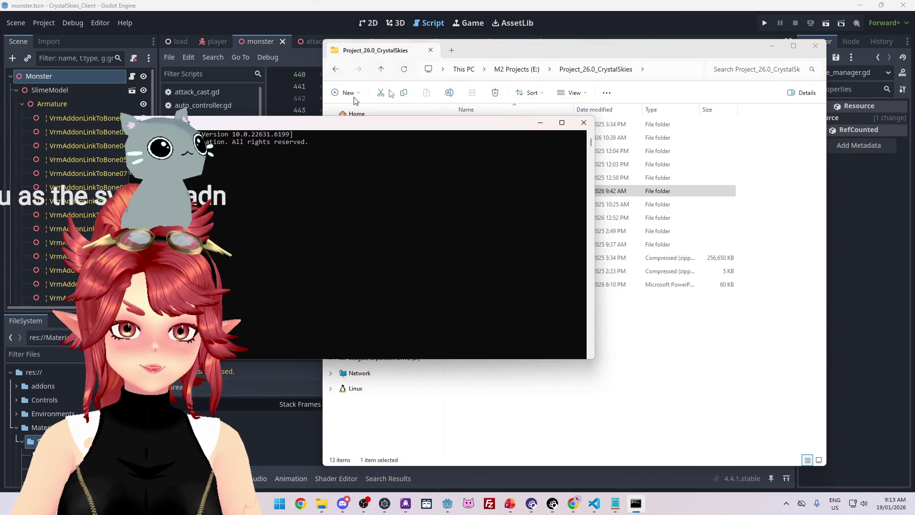
pyautogui.moveTo(542, 57); pyautogui.dragTo(537, 51)
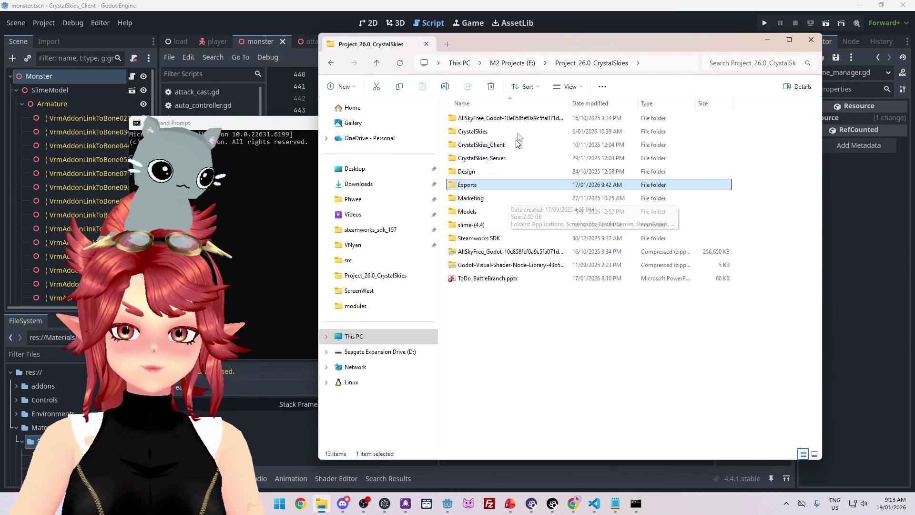
pyautogui.moveTo(588, 50); pyautogui.dragTo(591, 45)
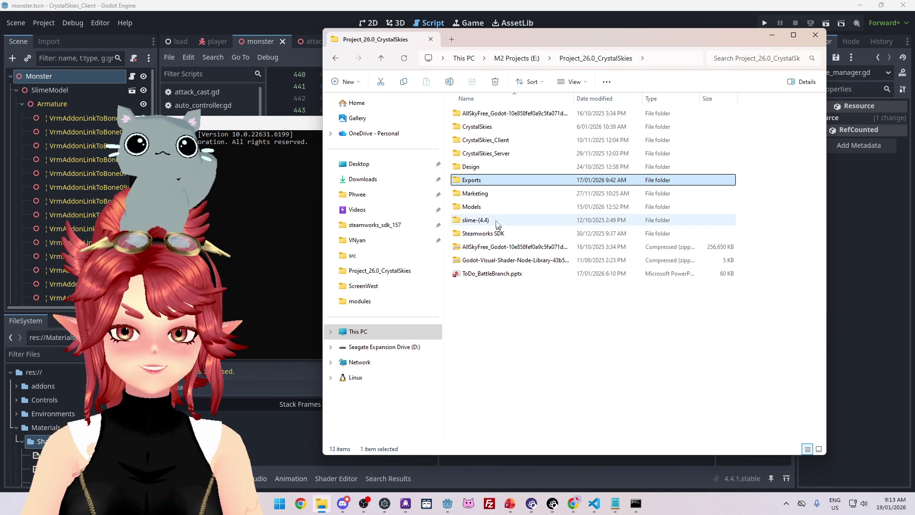
pyautogui.moveTo(295, 125); pyautogui.dragTo(232, 153)
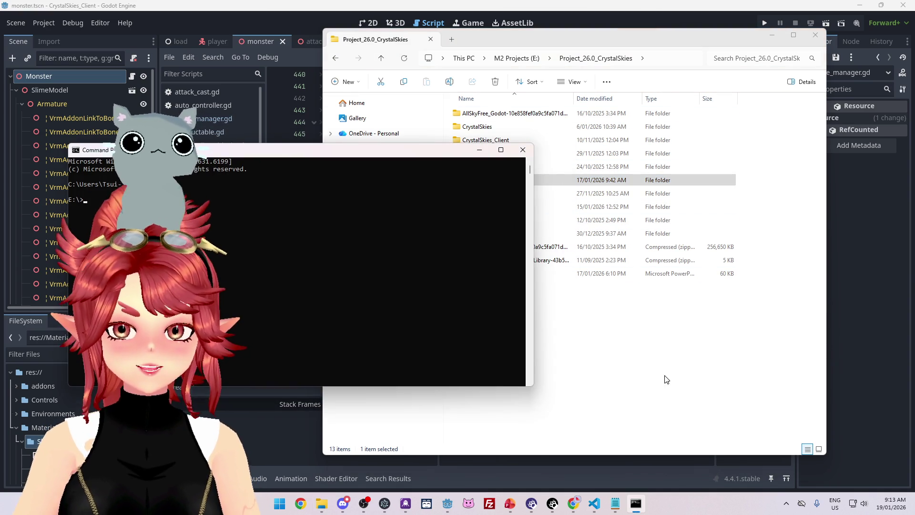
pyautogui.click(665, 377)
pyautogui.moveTo(535, 44); pyautogui.dragTo(541, 43)
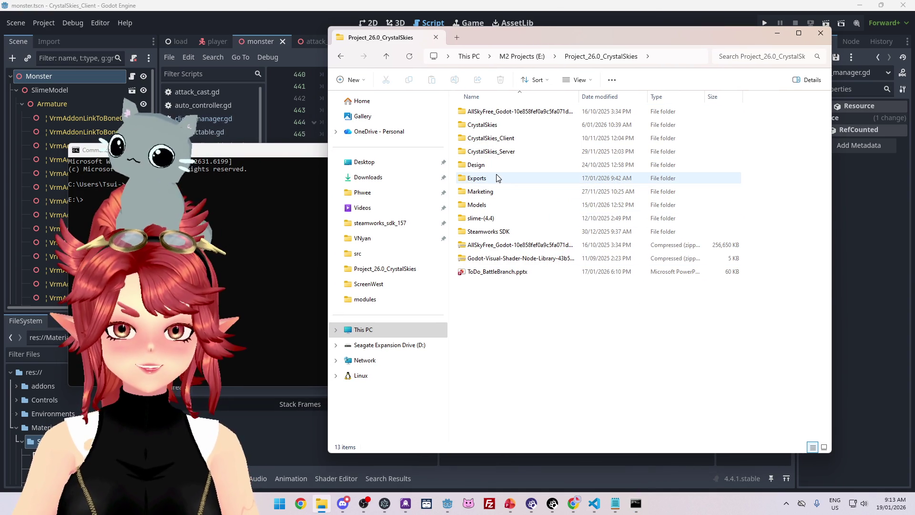
# Step: Open the CrystalSkies_Server folder in File Explorer, then switch to FileZilla
pyautogui.moveTo(497, 177)
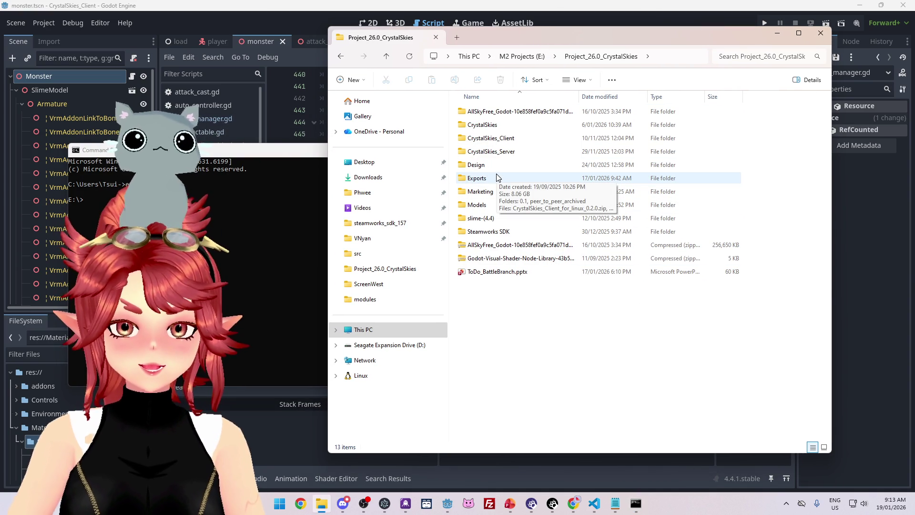
pyautogui.doubleClick(491, 151)
pyautogui.hotkey('alt', 'Tab')
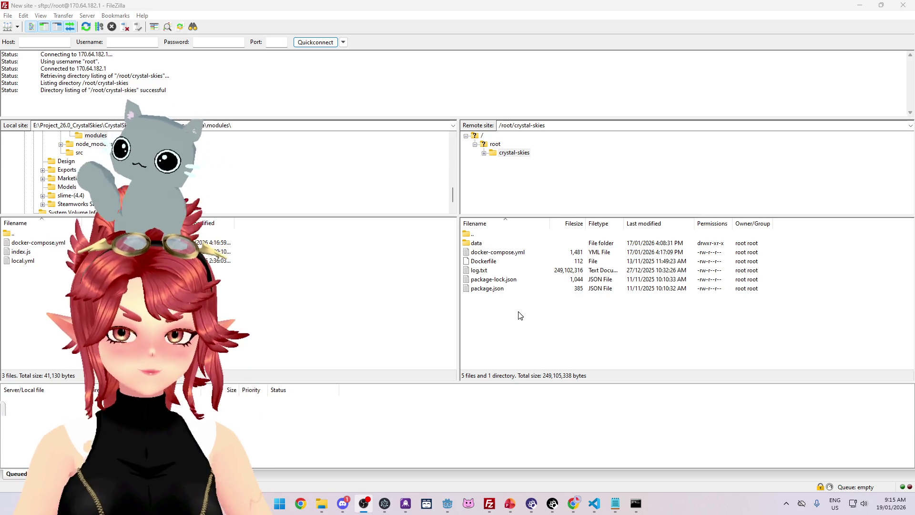
# Step: Delete the old index.js in the server's data/modules folder and upload the local index.js there
pyautogui.doubleClick(477, 243)
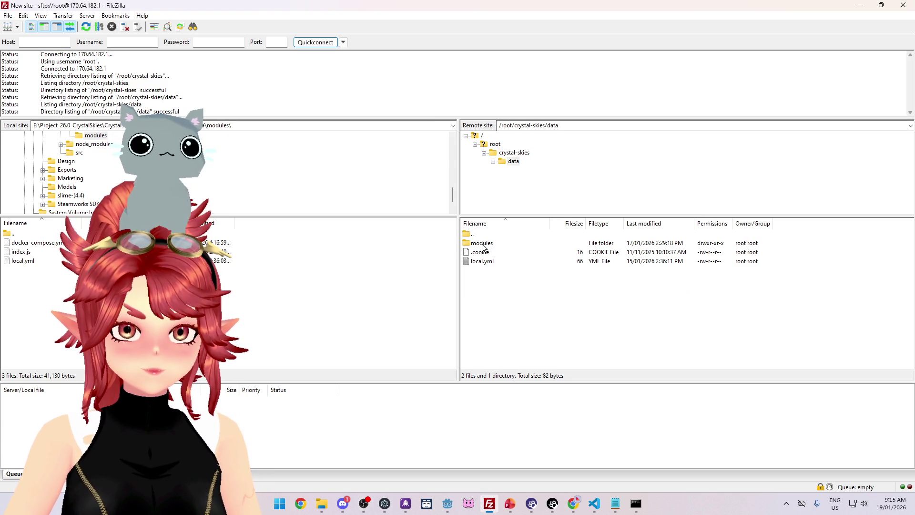
pyautogui.doubleClick(482, 244)
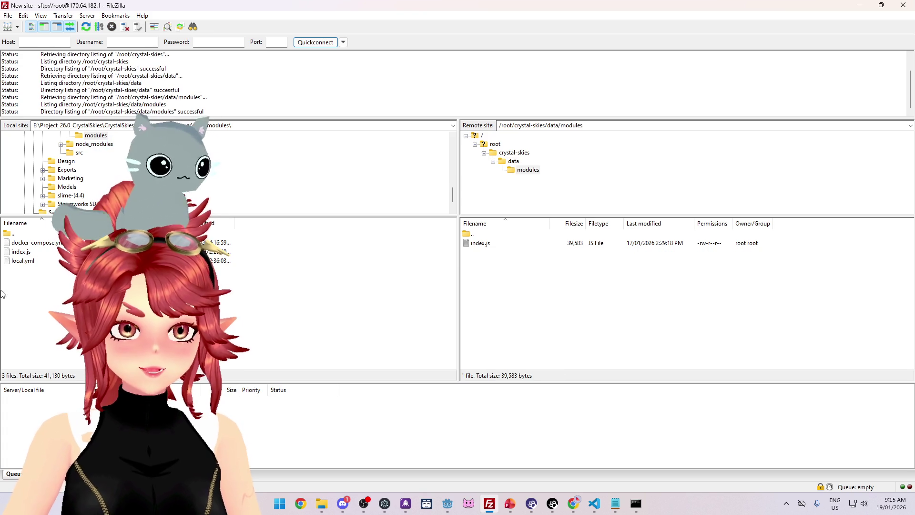
pyautogui.click(482, 243)
pyautogui.press('Delete')
pyautogui.click(477, 246)
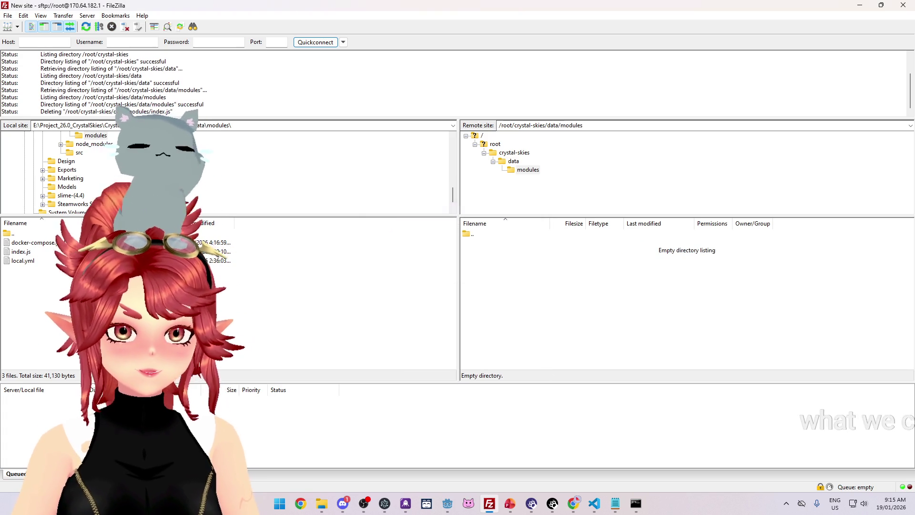
pyautogui.moveTo(21, 251); pyautogui.dragTo(521, 310)
# Step: Minimise Command Prompt and switch between FileZilla and the browser window
pyautogui.click(640, 511)
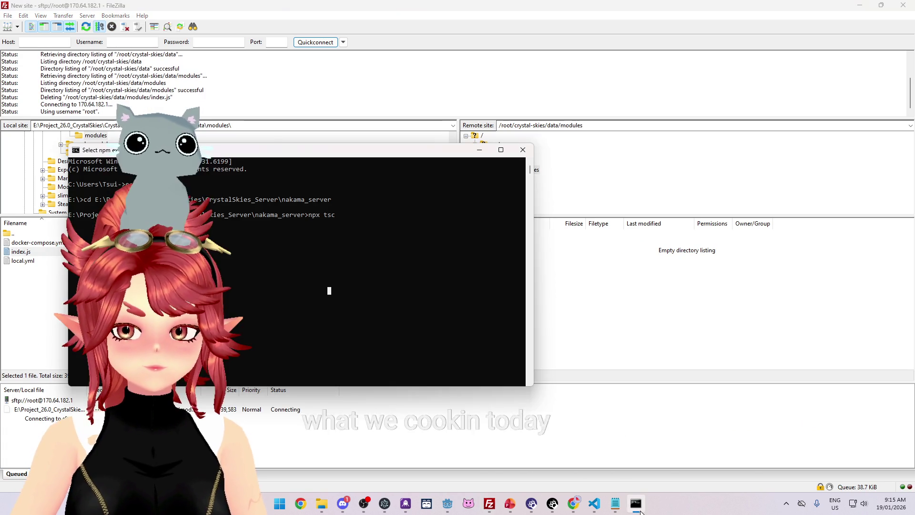
pyautogui.click(640, 511)
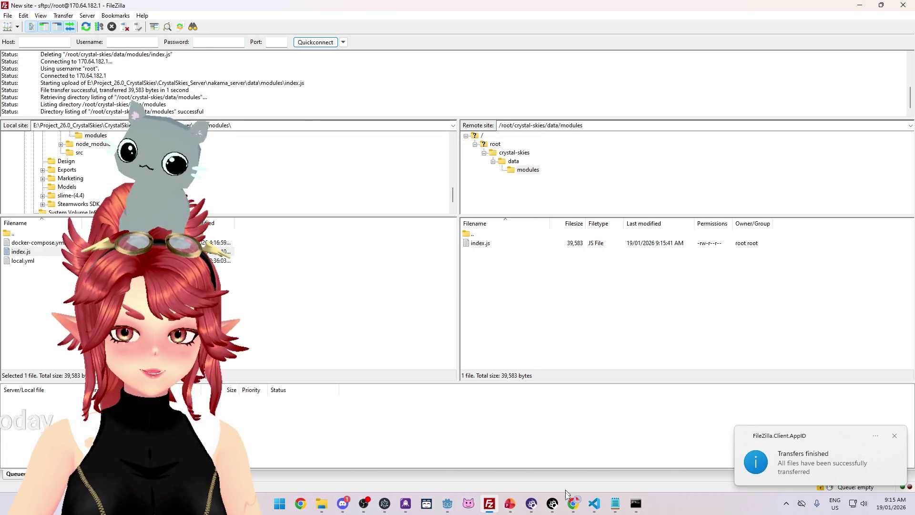
pyautogui.click(573, 503)
pyautogui.click(573, 504)
pyautogui.click(573, 503)
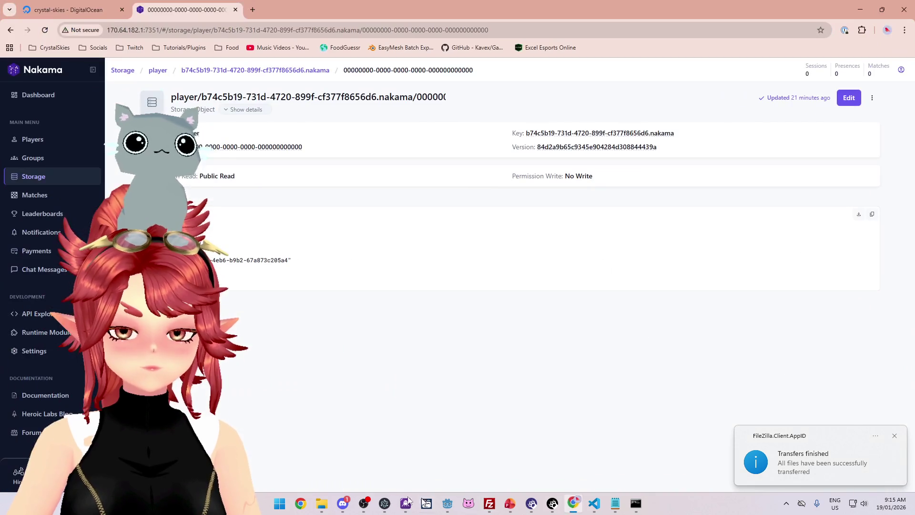
# Step: Launch the crystal-skies droplet's web console from its DigitalOcean page and move it into place
pyautogui.click(72, 10)
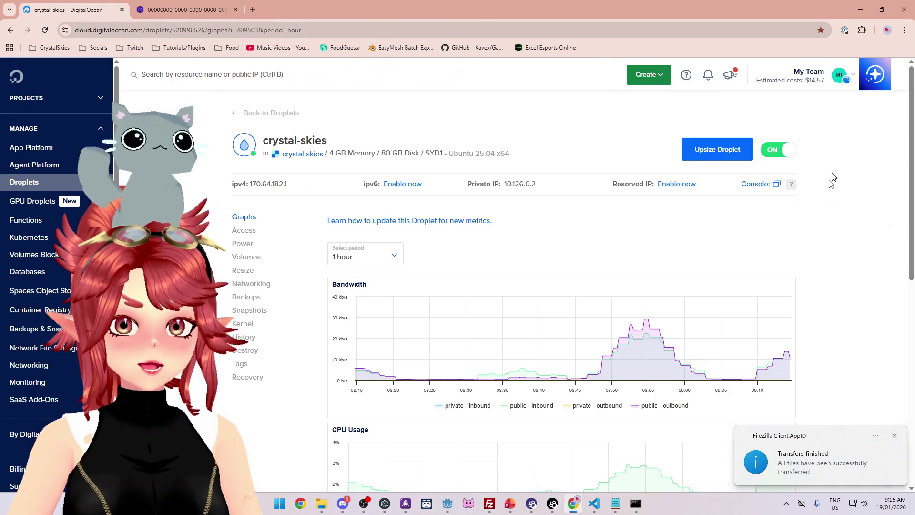
pyautogui.click(763, 183)
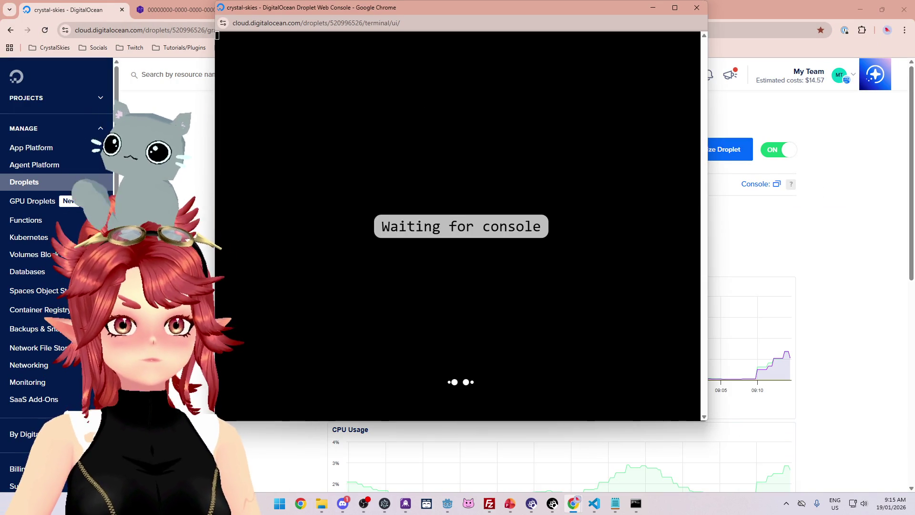
pyautogui.moveTo(467, 10)
pyautogui.mouseDown()
pyautogui.moveTo(475, 30)
pyautogui.moveTo(488, 24)
pyautogui.moveTo(501, 44)
pyautogui.moveTo(499, 33)
pyautogui.mouseUp()
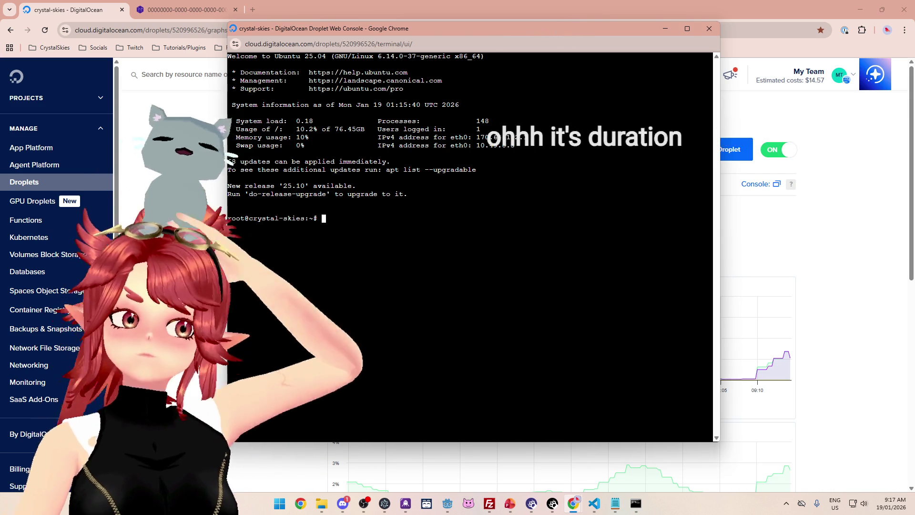
pyautogui.moveTo(469, 30); pyautogui.dragTo(492, 34)
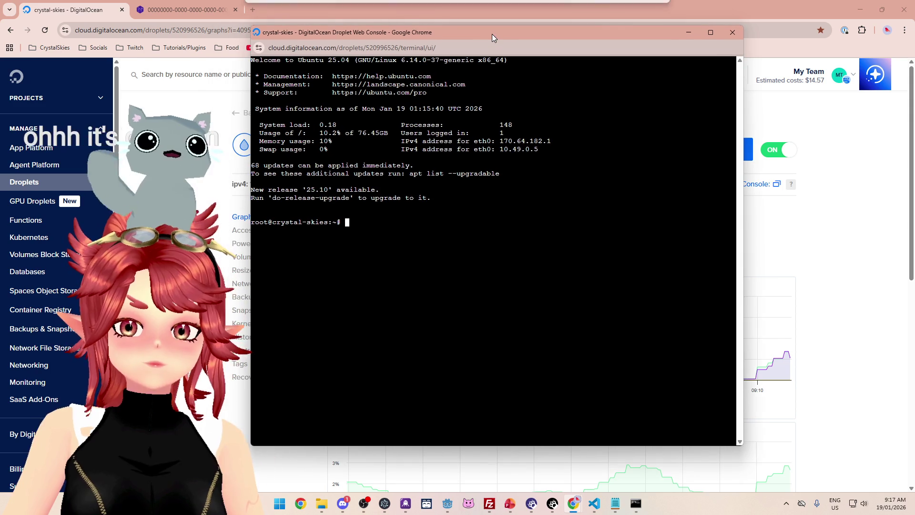
# Step: Change into the crystal-skies folder in the droplet console
pyautogui.write('cd c')
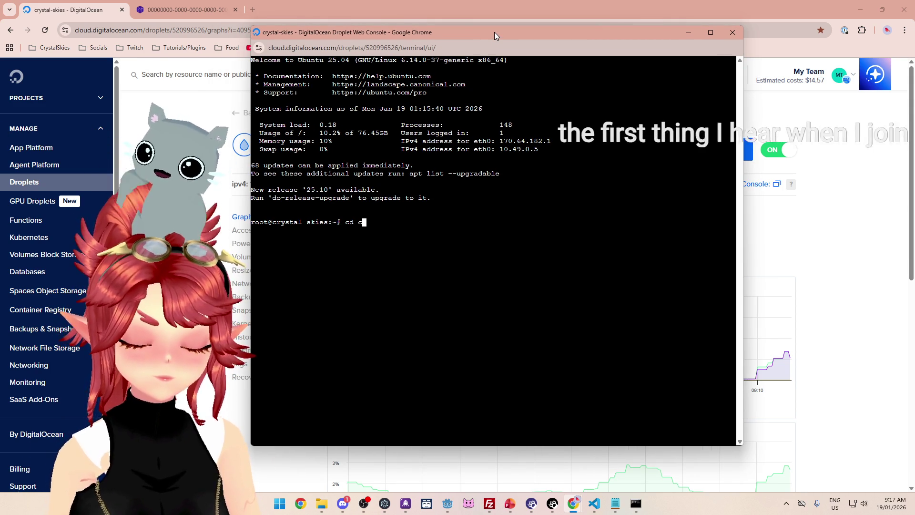
pyautogui.write('rystal-skies')
pyautogui.press('Return')
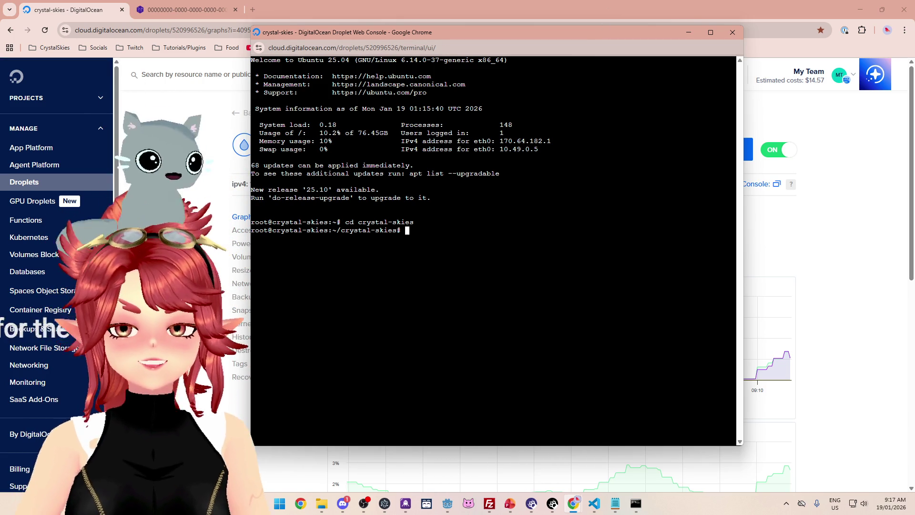
pyautogui.moveTo(585, 30); pyautogui.dragTo(573, 44)
pyautogui.write('docker compose up')
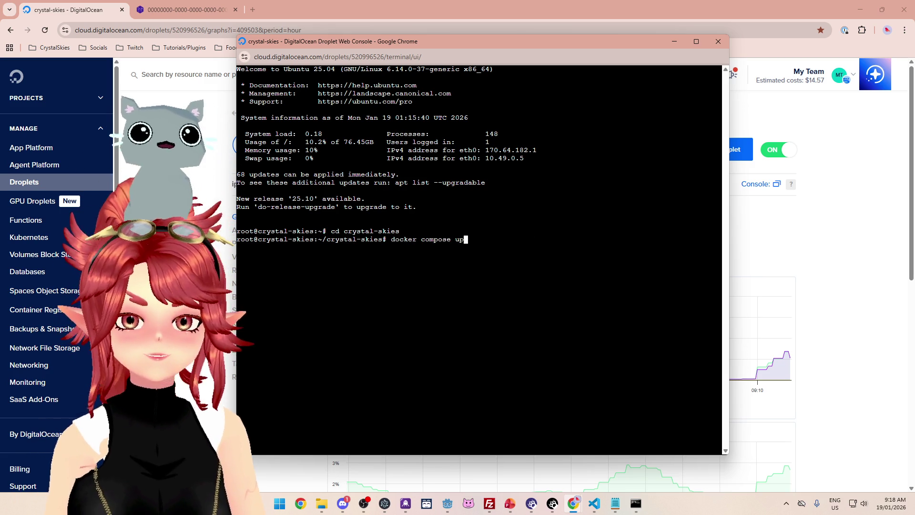
# Step: Start docker compose, stop it with Ctrl+C, start it again, and check the Nakama logs
pyautogui.press('Return')
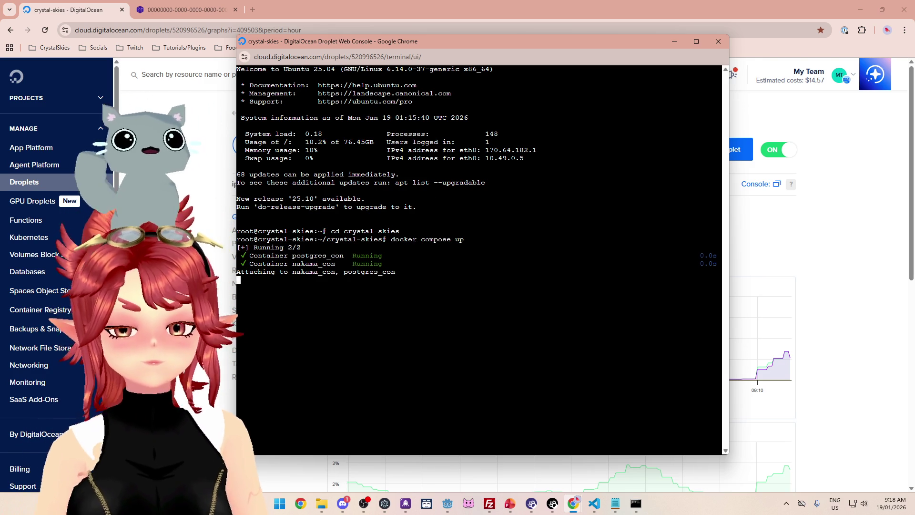
pyautogui.hotkey('ctrl', 'c')
pyautogui.write('docker compose up')
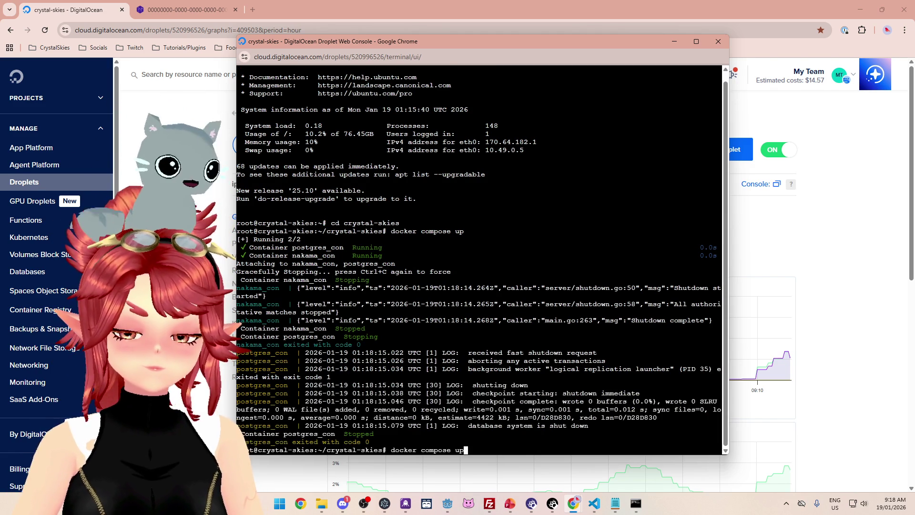
pyautogui.press('Return')
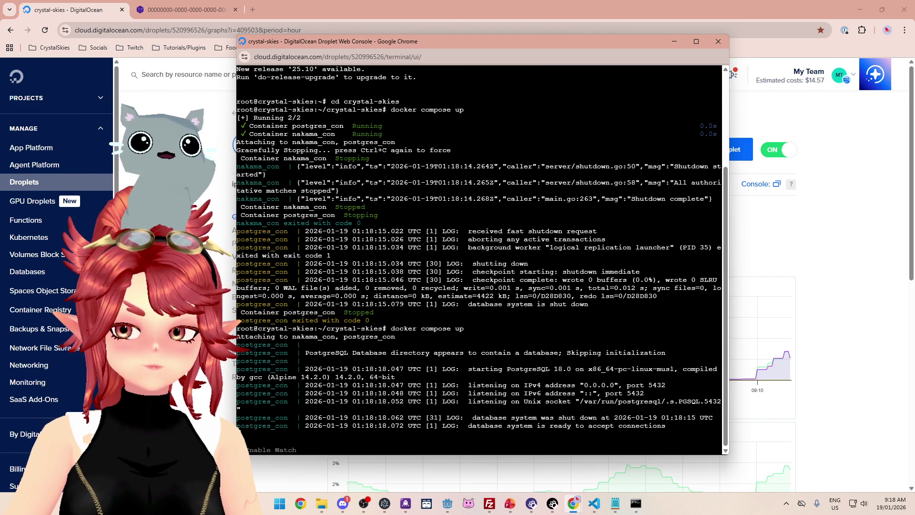
pyautogui.moveTo(534, 45); pyautogui.dragTo(531, 29)
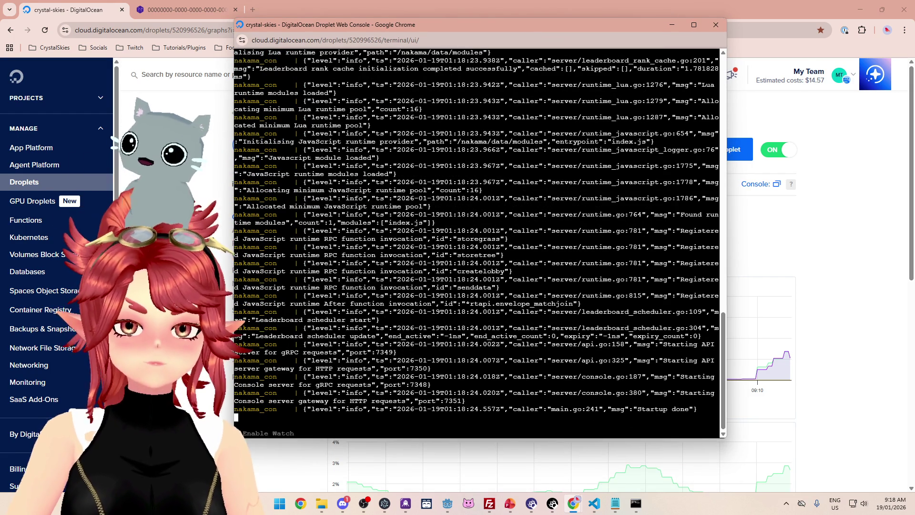
pyautogui.scroll(7, 477, 238)
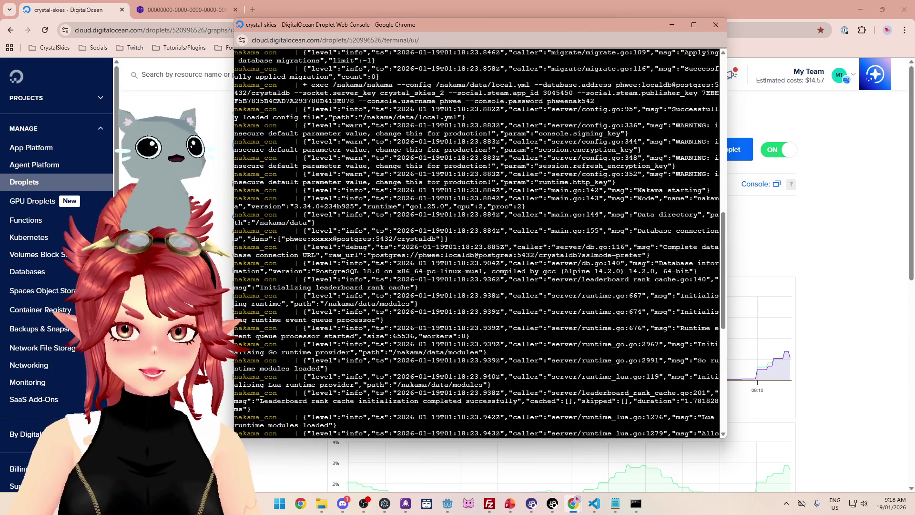
pyautogui.scroll(5, 477, 238)
pyautogui.scroll(-12, 477, 238)
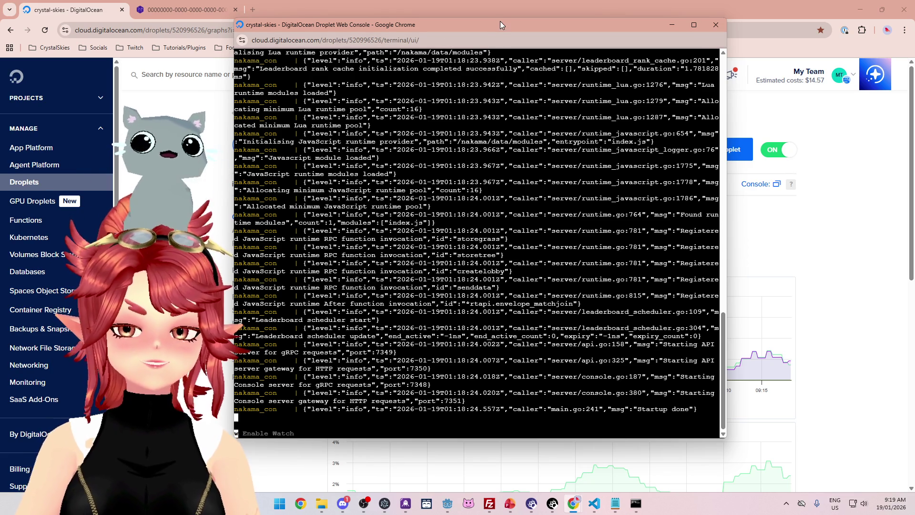
# Step: Switch back to the Godot editor and run the project
pyautogui.moveTo(500, 22); pyautogui.dragTo(502, 28)
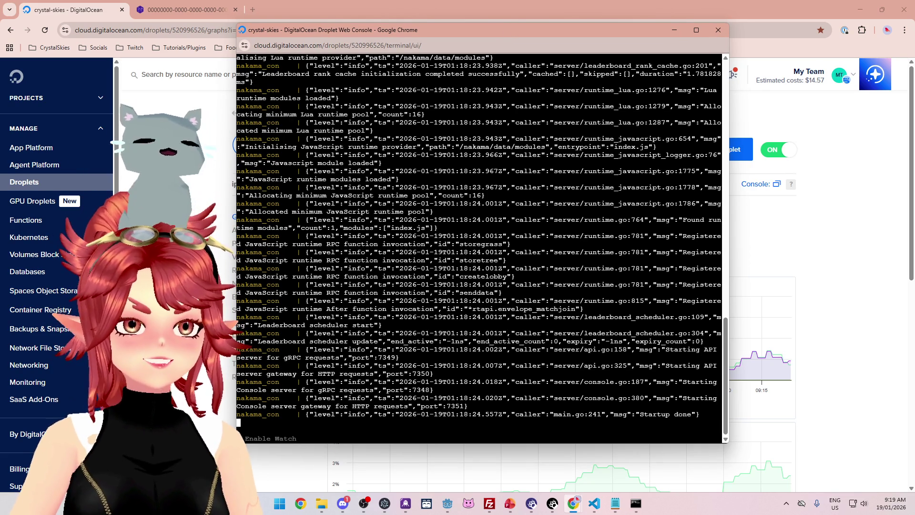
pyautogui.moveTo(502, 31); pyautogui.dragTo(505, 36)
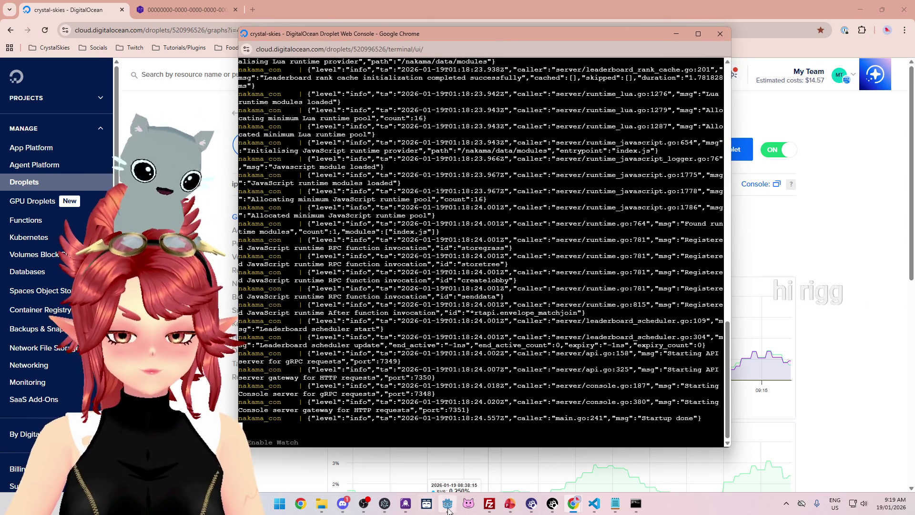
pyautogui.hotkey('alt', 'Tab')
pyautogui.click(762, 24)
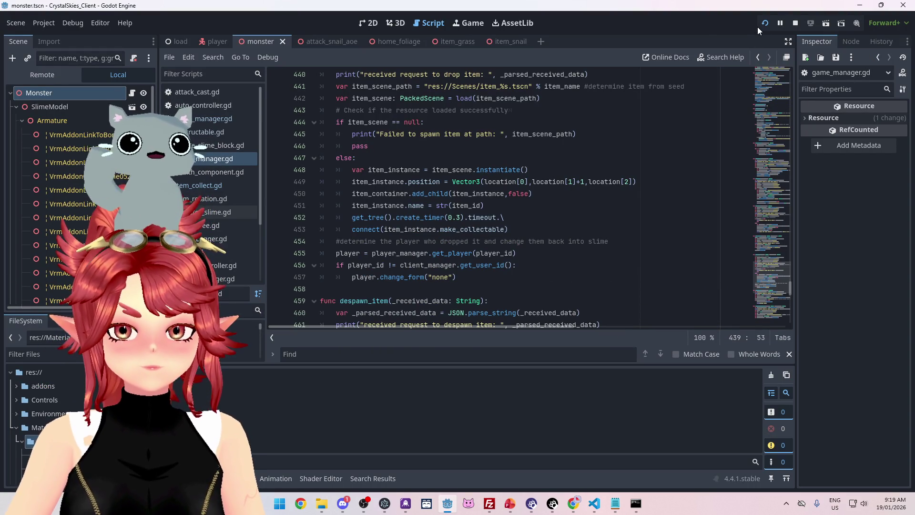
# Step: Inspect the debugger error on missing 'item_id' at game_manager.gd line 437, then stop the run with F8
pyautogui.scroll(2, 518, 205)
pyautogui.scroll(3, 518, 205)
pyautogui.scroll(-5, 518, 205)
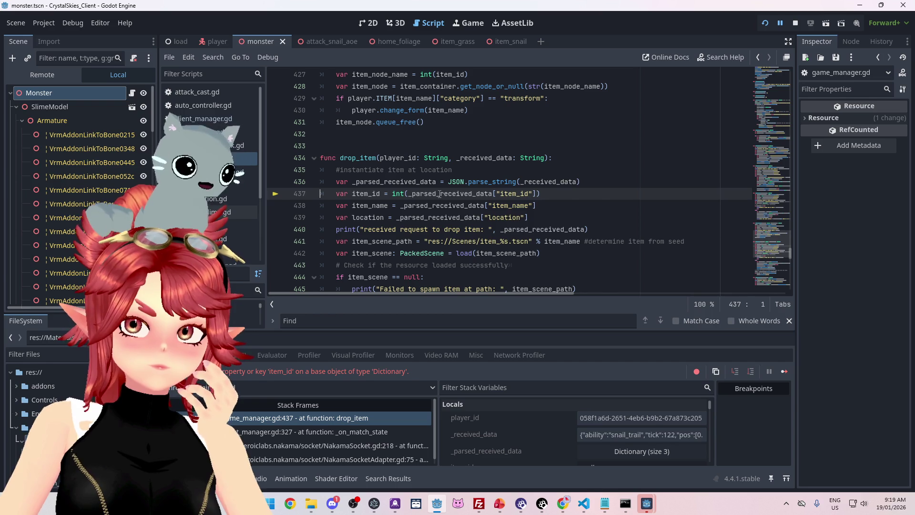
pyautogui.press('F8')
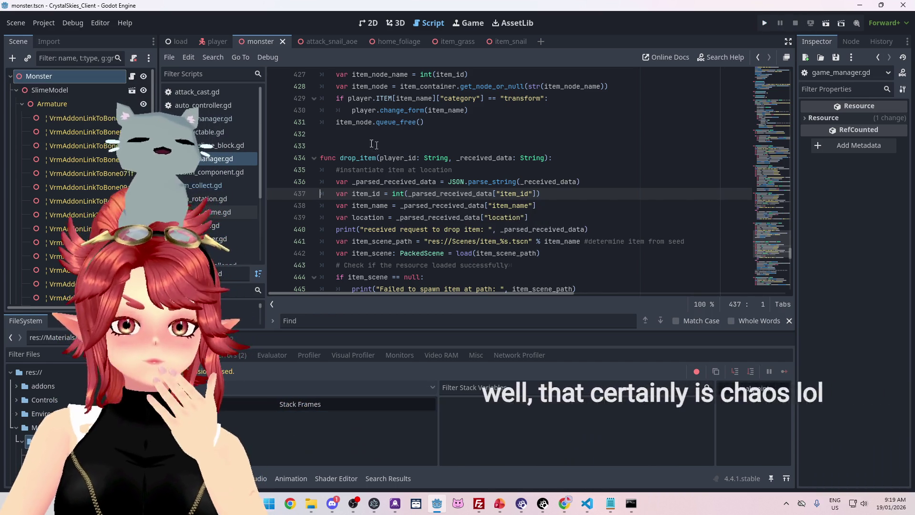
# Step: Open item_collect.gd and highlight the CollectTransItem op code reference on line 22
pyautogui.click(204, 186)
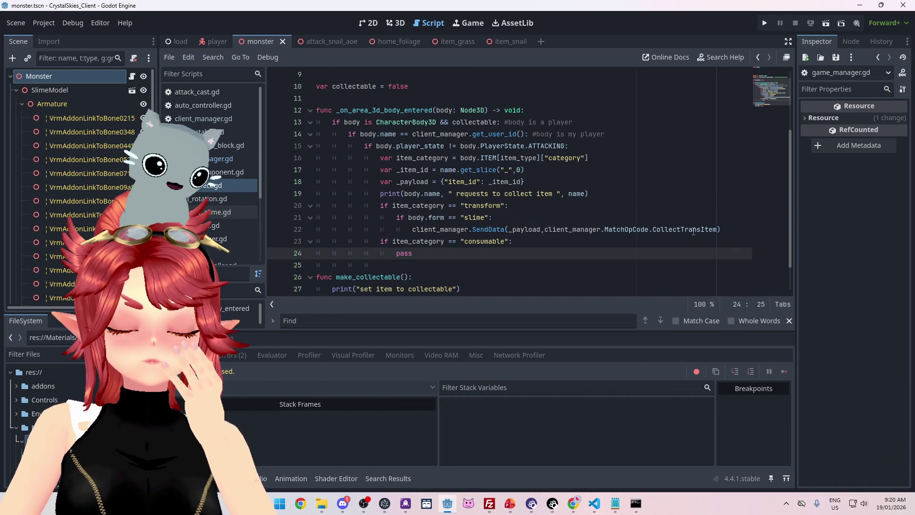
pyautogui.moveTo(654, 229); pyautogui.dragTo(717, 228)
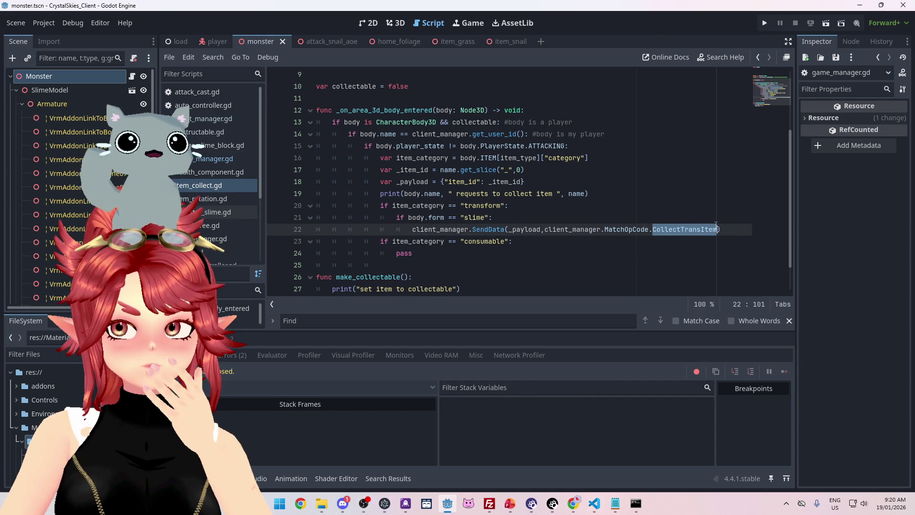
pyautogui.click(677, 230)
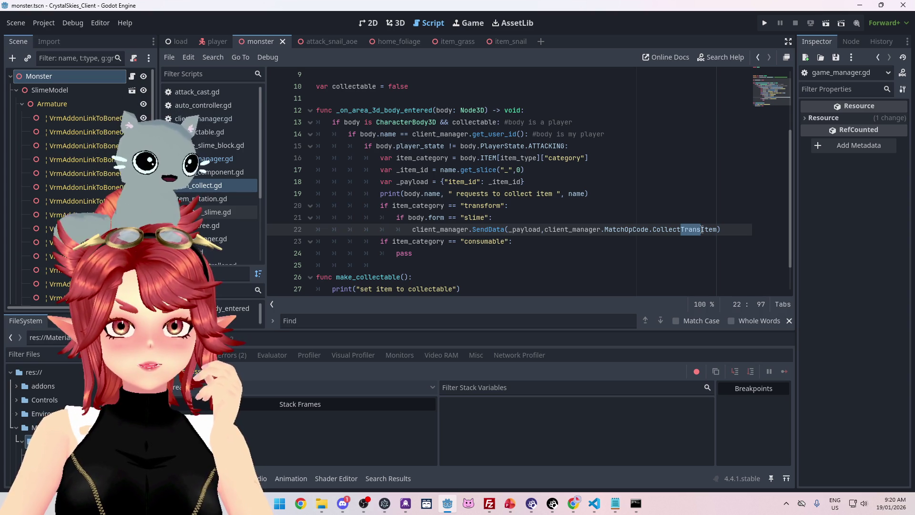
pyautogui.moveTo(651, 230); pyautogui.dragTo(713, 231)
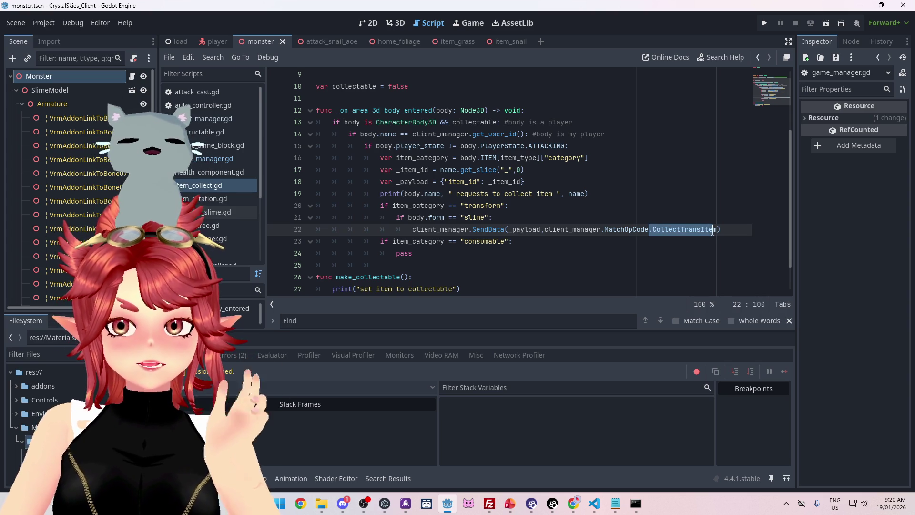
pyautogui.click(689, 231)
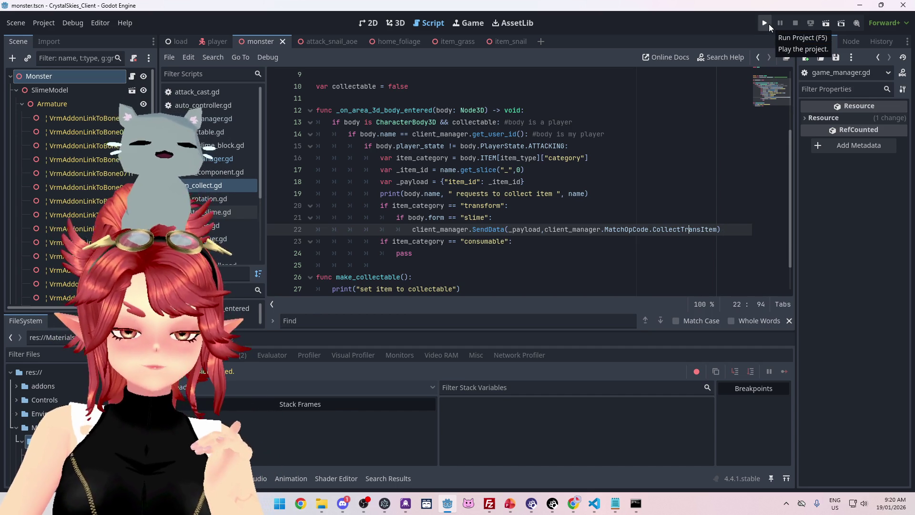
# Step: Relaunch the game, enter a display name, create lobby 'asdsd', and walk the slime until drop_item breaks
pyautogui.click(769, 24)
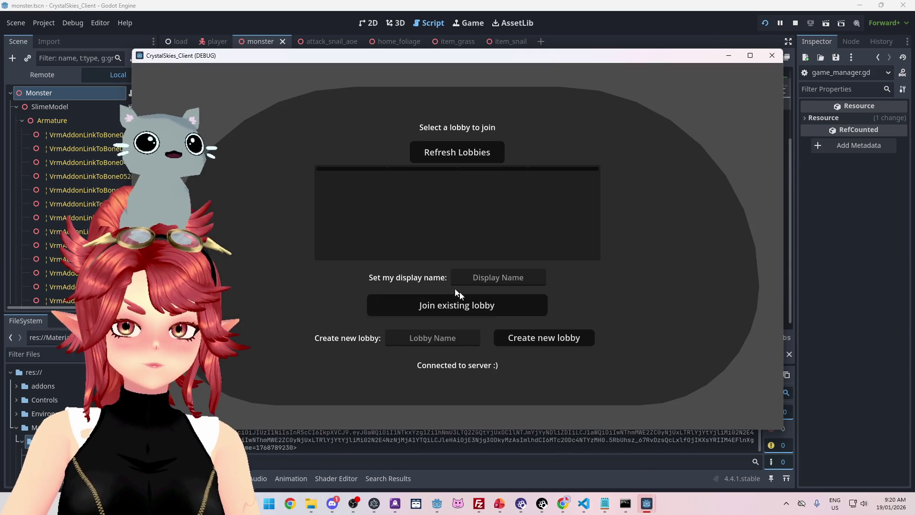
pyautogui.write('Phwe')
pyautogui.press('Tab')
pyautogui.press('Tab')
pyautogui.write('asdsd')
pyautogui.click(548, 339)
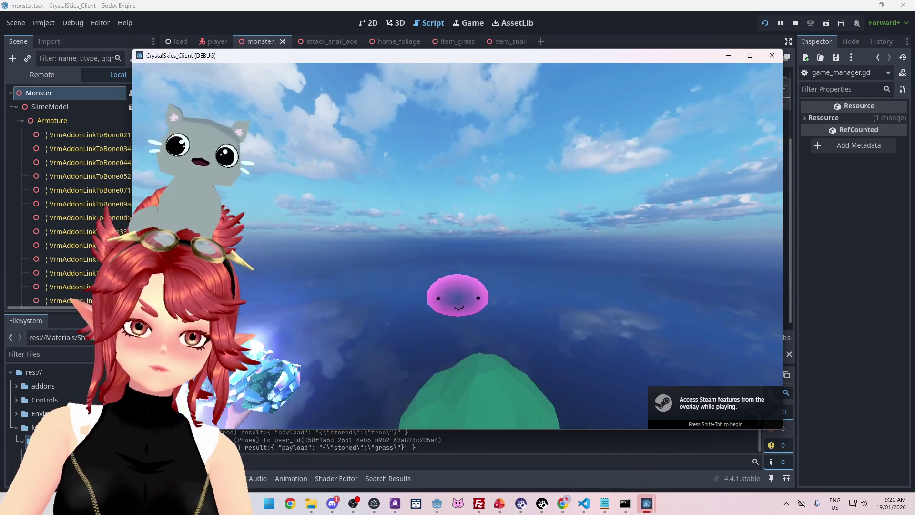
pyautogui.press('w')
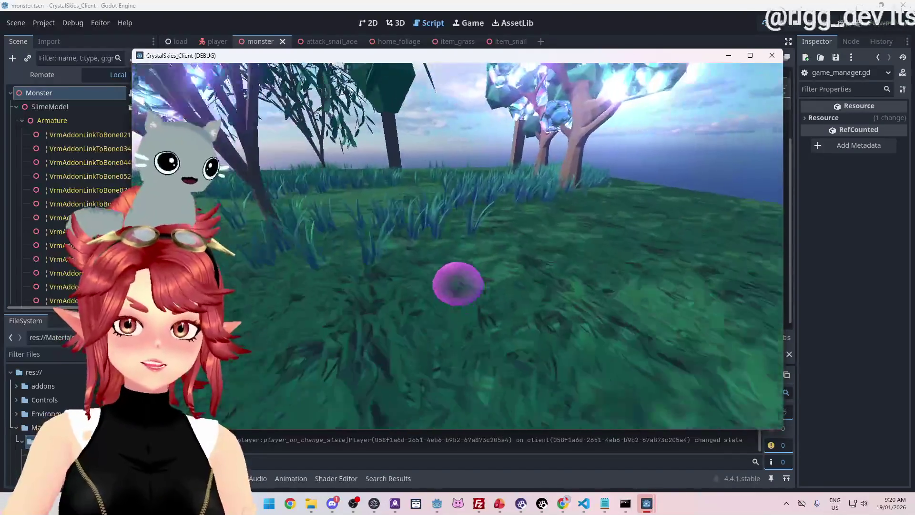
pyautogui.press('w')
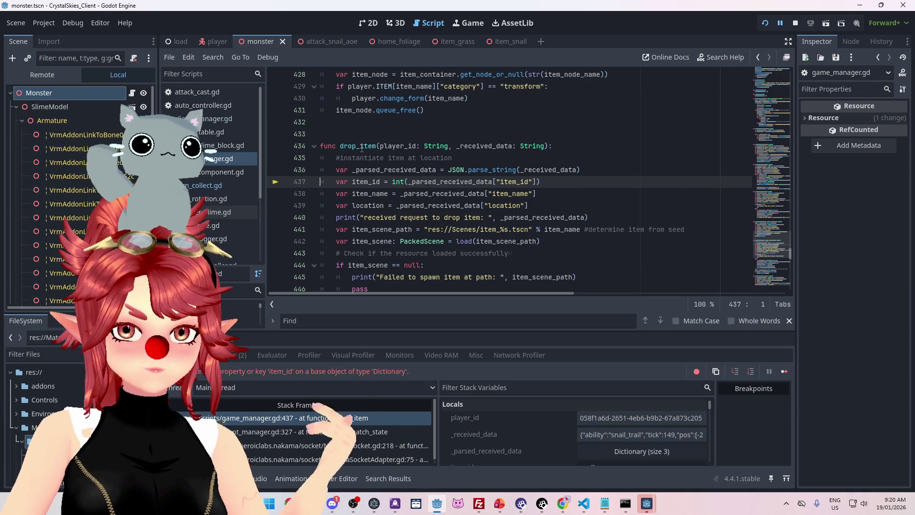
# Step: Enlarge the debugger and inspect the _on_match_state and NakamaSocket stack frames and the received state
pyautogui.click(344, 436)
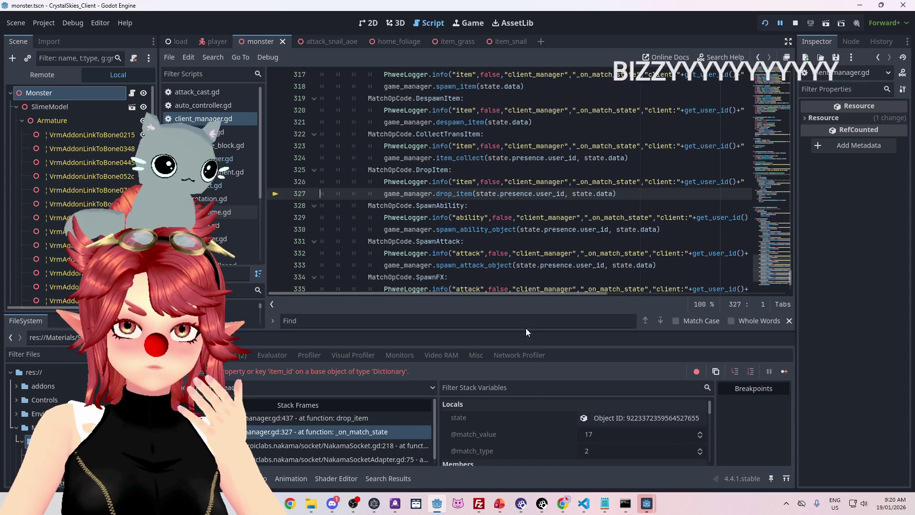
pyautogui.moveTo(525, 330); pyautogui.dragTo(525, 178)
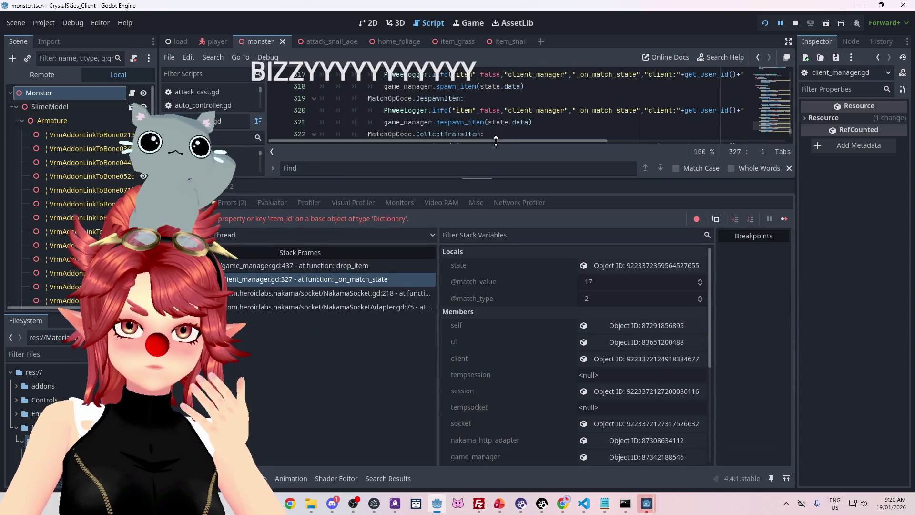
pyautogui.click(325, 298)
pyautogui.click(329, 279)
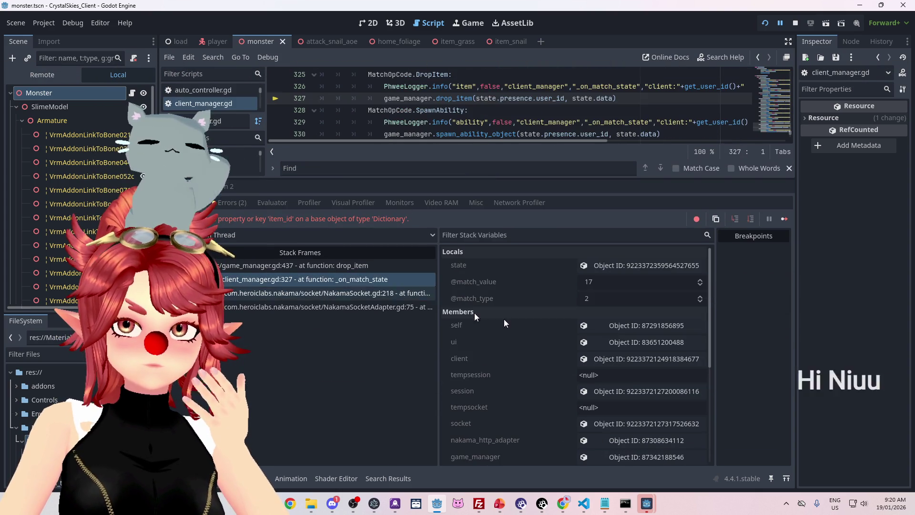
pyautogui.click(609, 267)
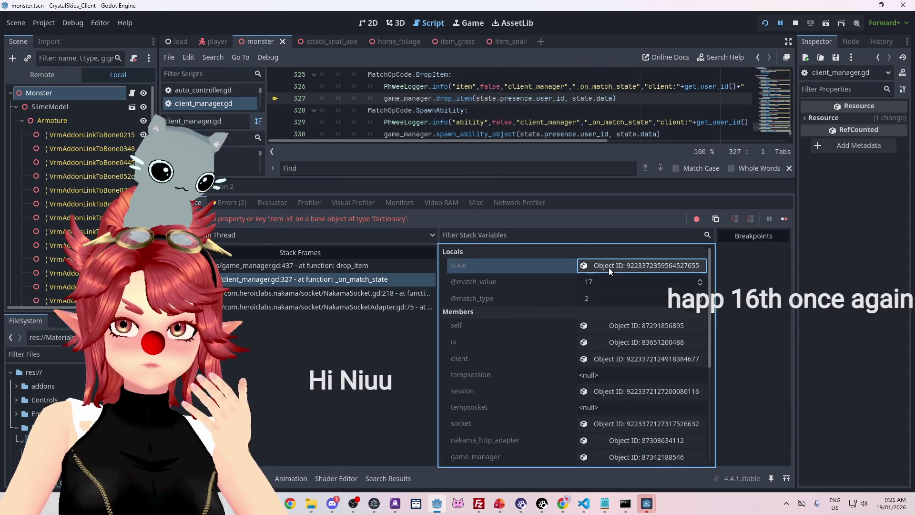
pyautogui.scroll(-2, 488, 337)
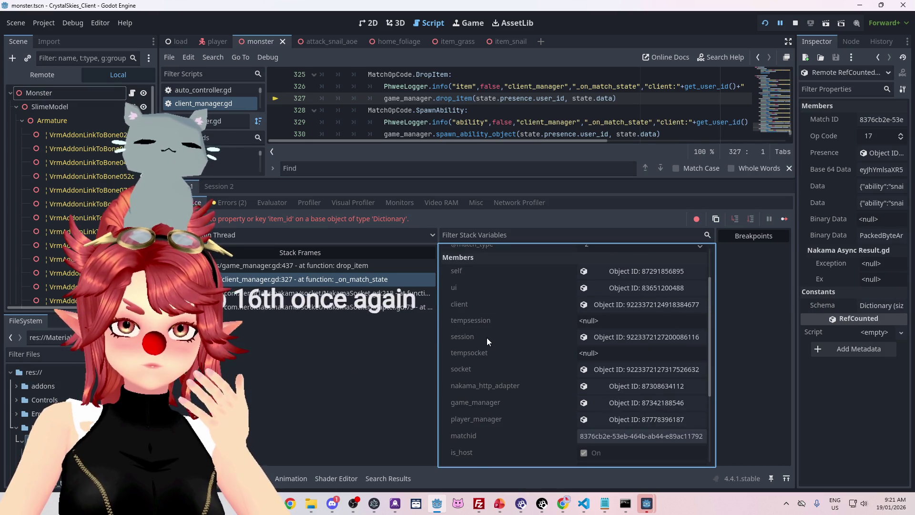
pyautogui.scroll(-5, 487, 337)
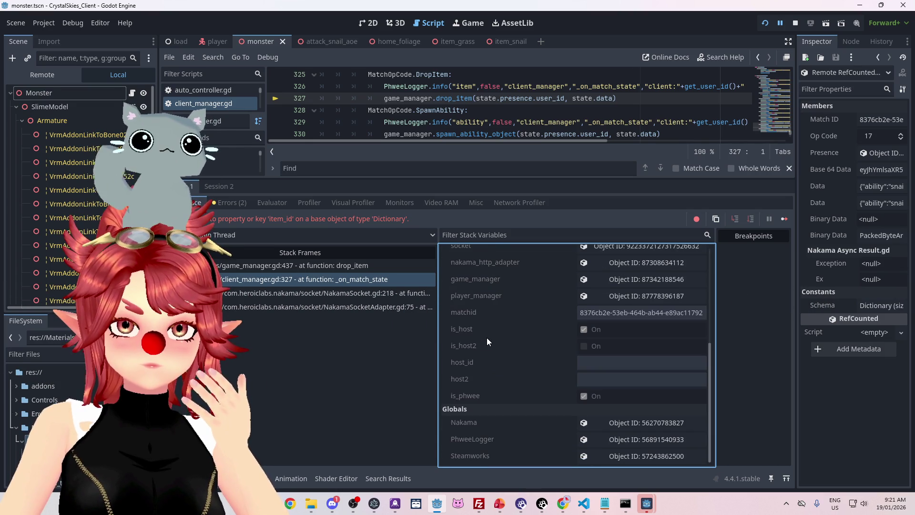
pyautogui.scroll(5, 487, 337)
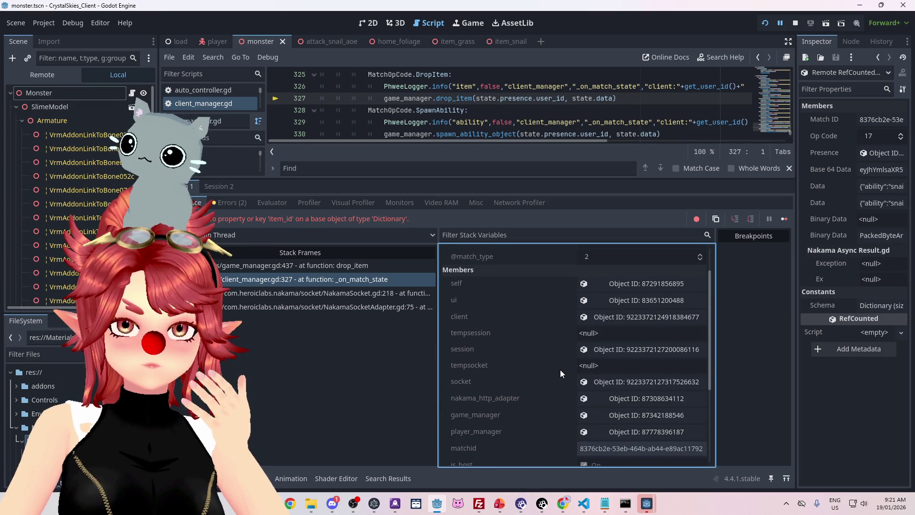
pyautogui.scroll(2, 559, 370)
# Step: In the drop_item frame at line 437, expand _parsed_received_data, which holds only ability, tick and pos
pyautogui.click(330, 265)
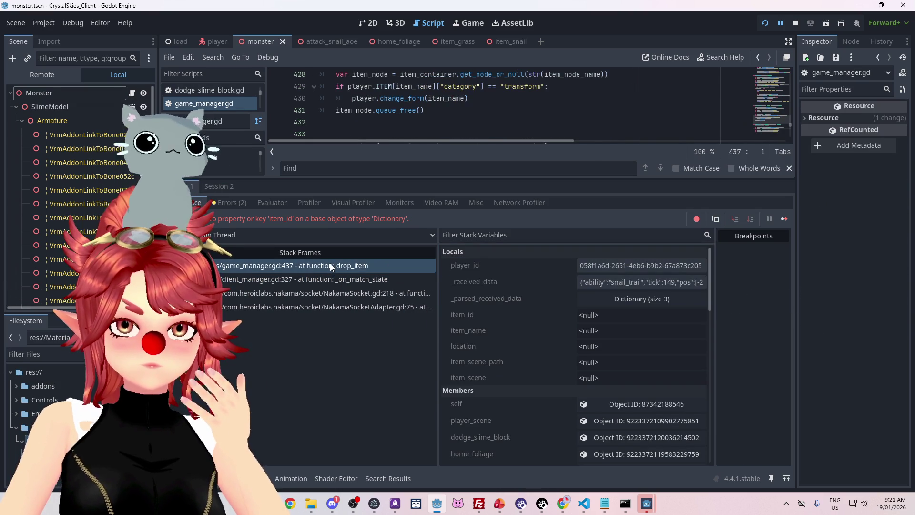
pyautogui.click(633, 303)
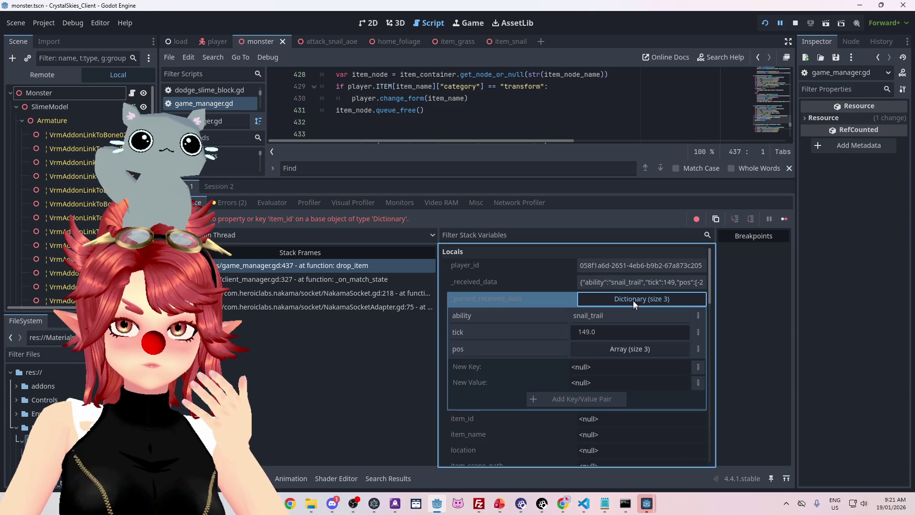
pyautogui.moveTo(636, 283)
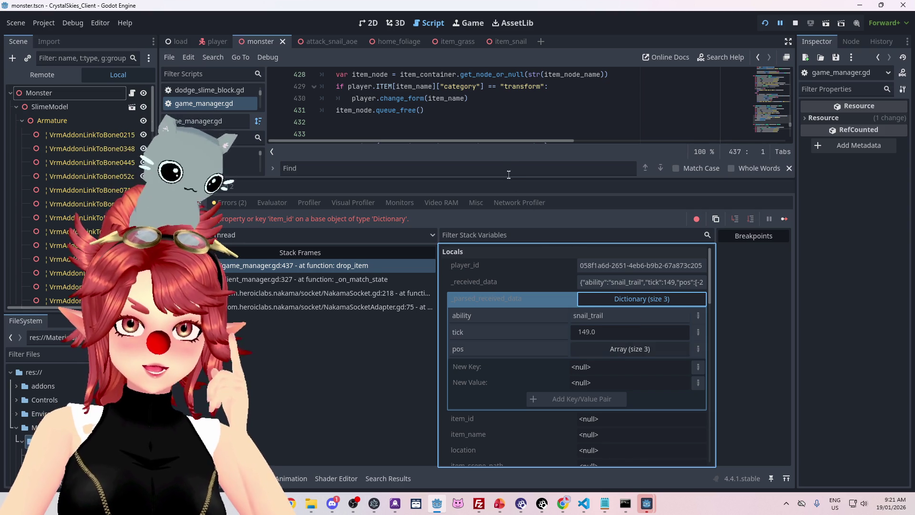
pyautogui.moveTo(508, 179); pyautogui.dragTo(523, 273)
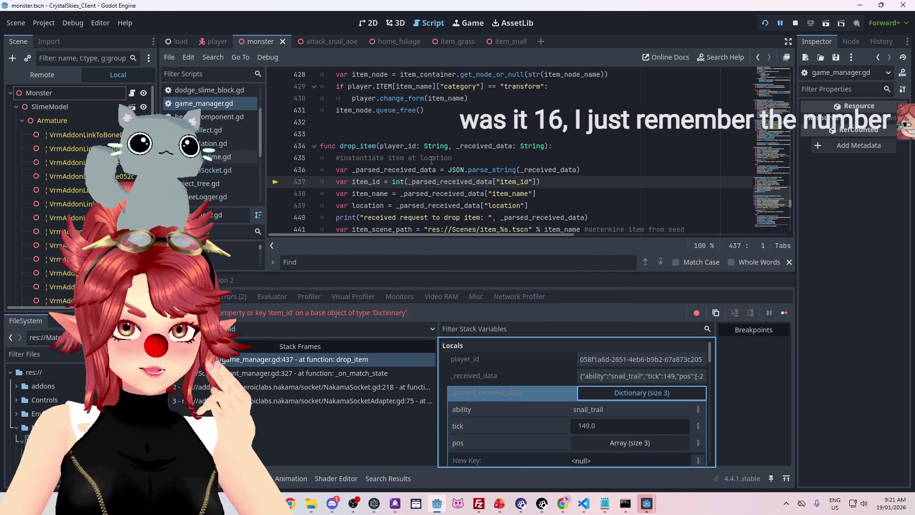
pyautogui.scroll(-1, 432, 160)
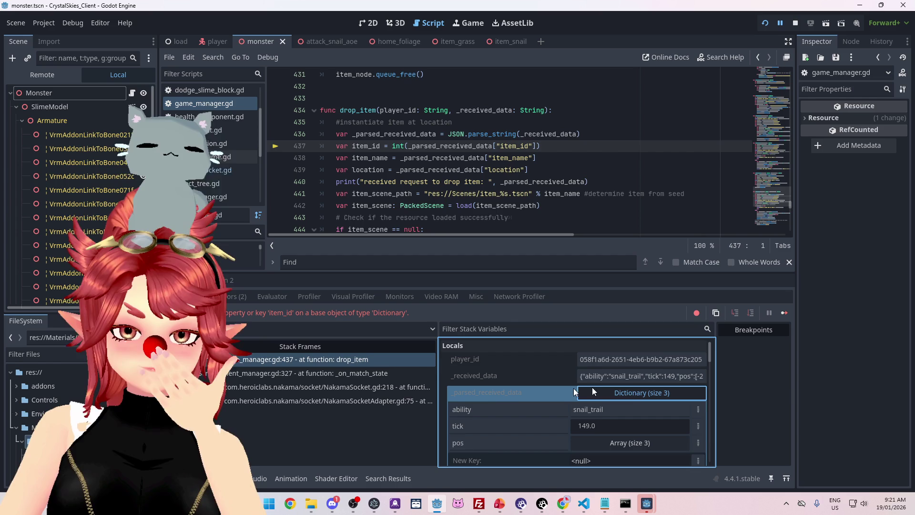
# Step: Collapse the parsed data dictionary and stop the running game
pyautogui.click(631, 393)
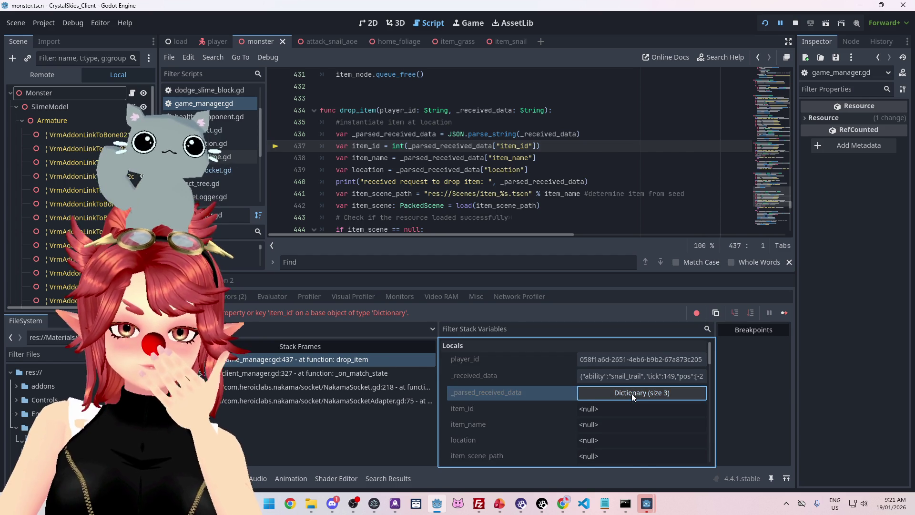
pyautogui.scroll(-3, 631, 394)
pyautogui.scroll(-5, 631, 396)
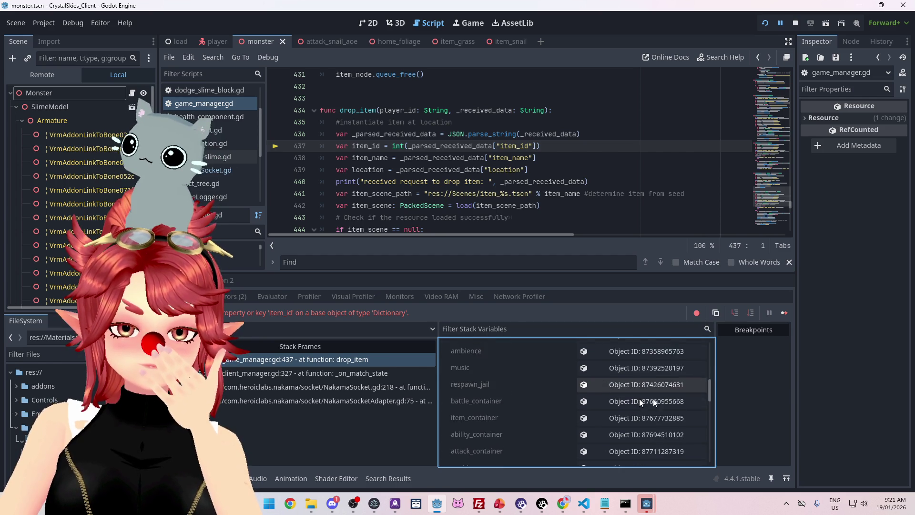
pyautogui.moveTo(712, 398); pyautogui.dragTo(710, 455)
pyautogui.scroll(5, 711, 458)
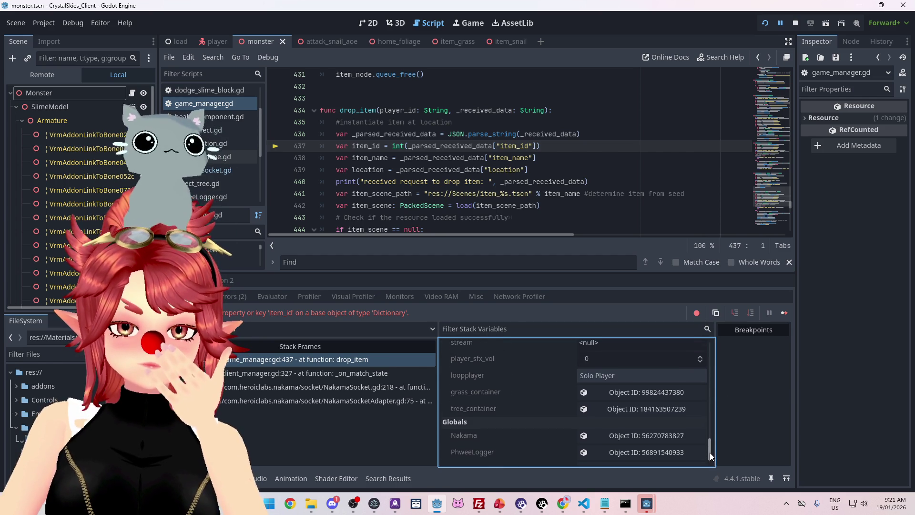
pyautogui.moveTo(708, 370); pyautogui.dragTo(709, 356)
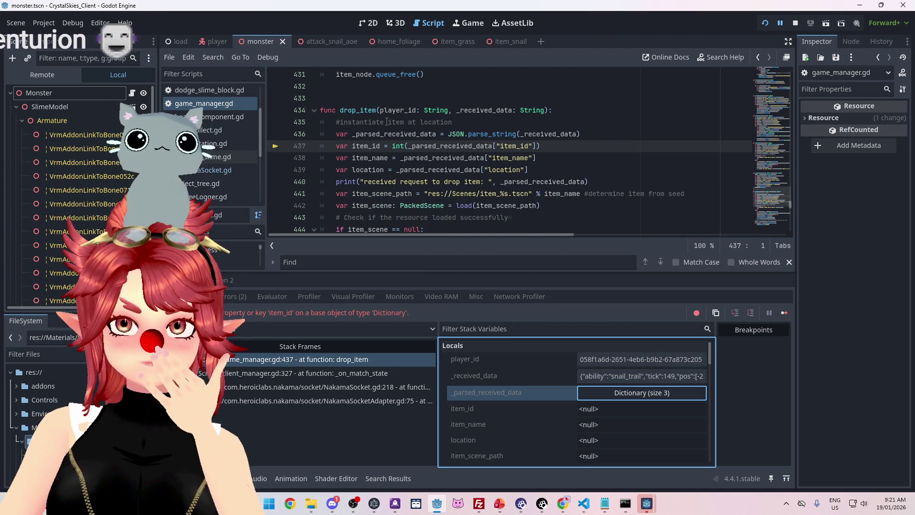
pyautogui.click(794, 23)
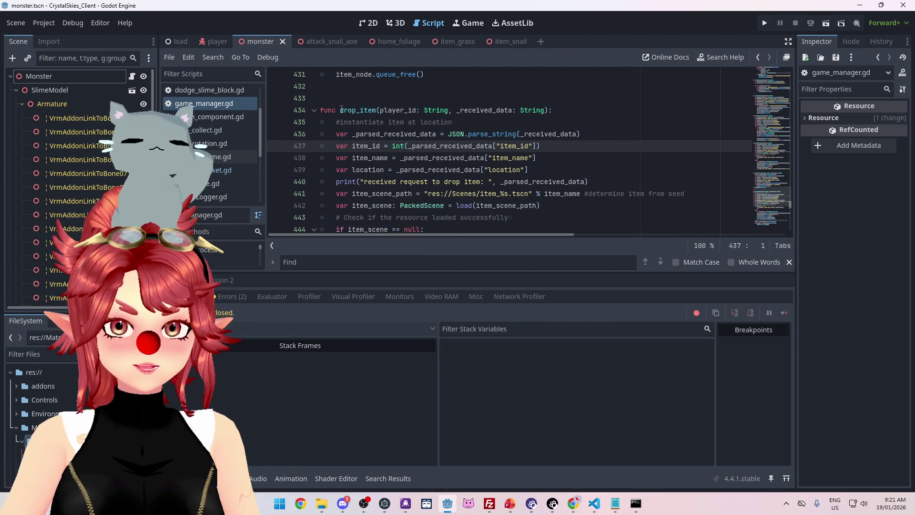
# Step: Search the project for drop_item (5 matches) and open its call at client_manager.gd line 327
pyautogui.doubleClick(376, 110)
pyautogui.hotkey('ctrl', 'shift', 'f')
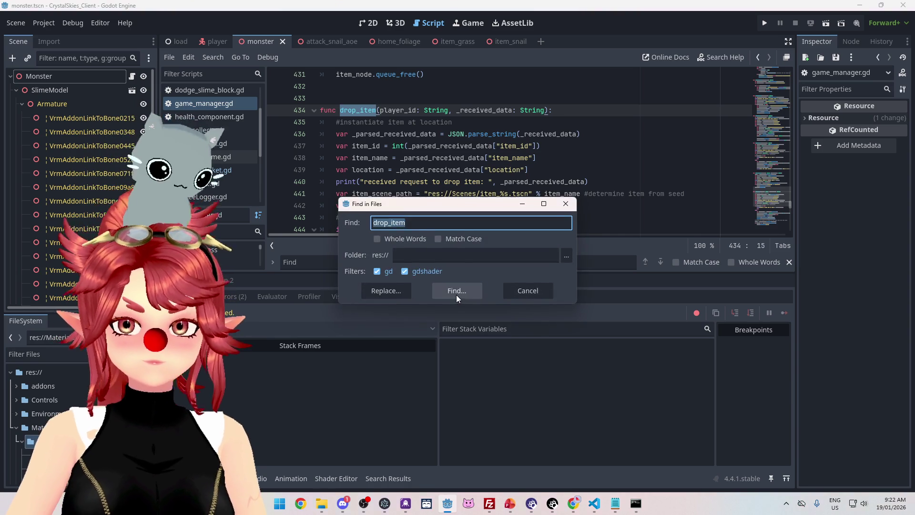
pyautogui.click(454, 293)
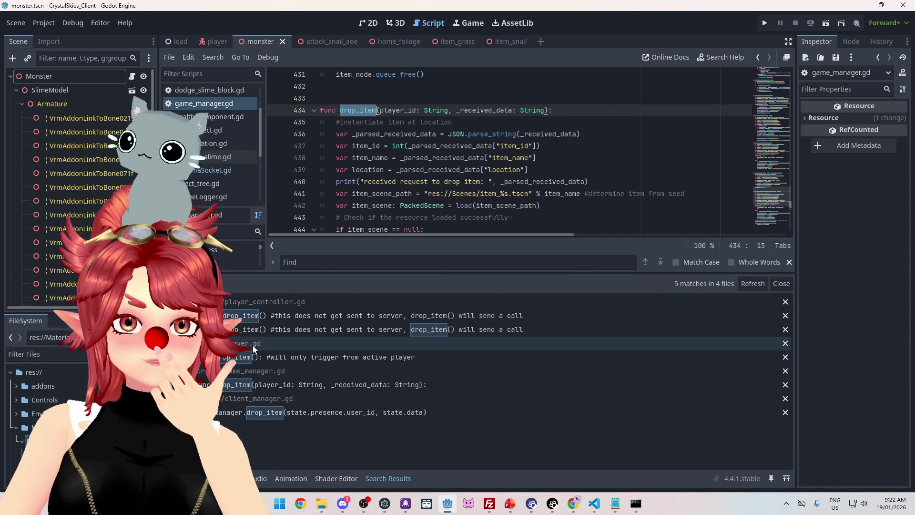
pyautogui.click(289, 413)
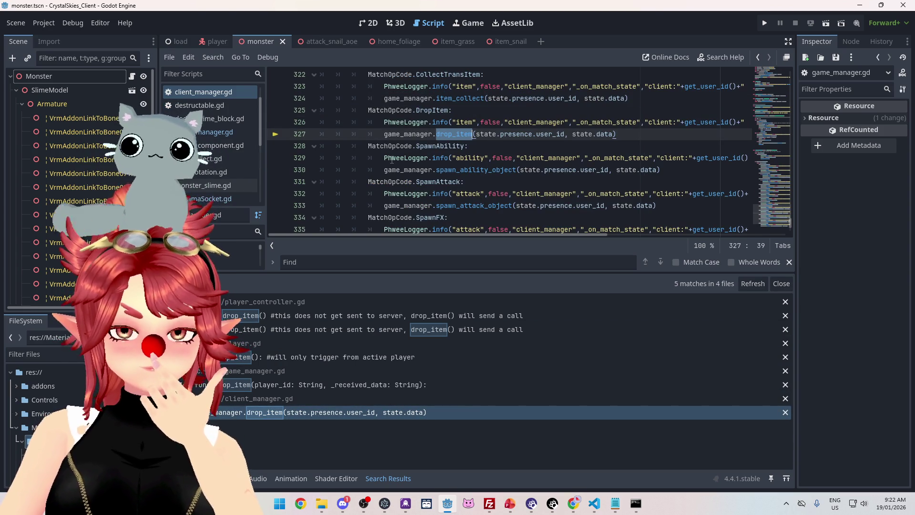
pyautogui.hotkey('alt', 'Tab')
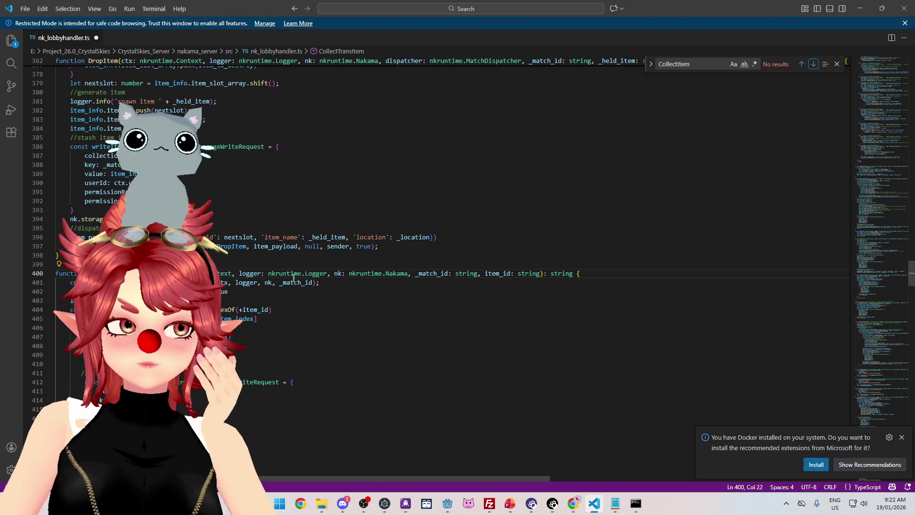
# Step: Scroll nk_lobbyhandler.ts to the top to display the server's MatchOpCode enum
pyautogui.scroll(-1, 457, 238)
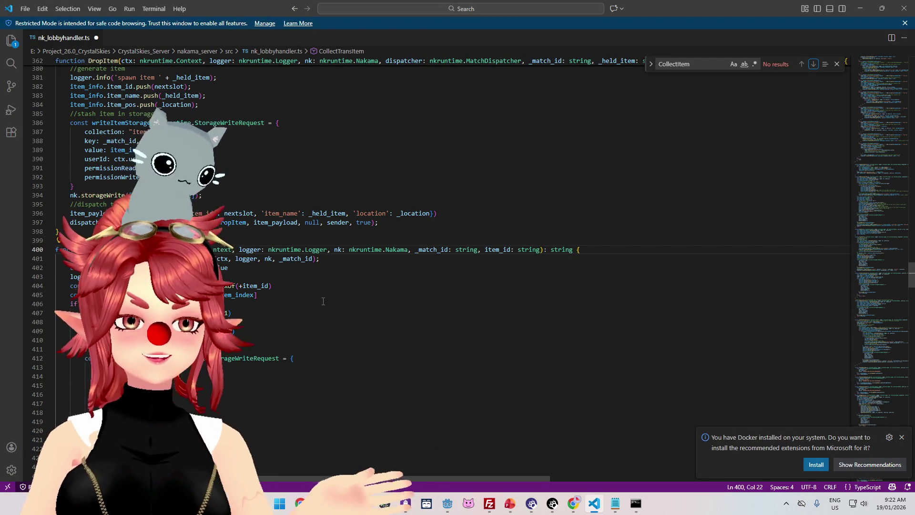
pyautogui.moveTo(902, 259); pyautogui.dragTo(901, 59)
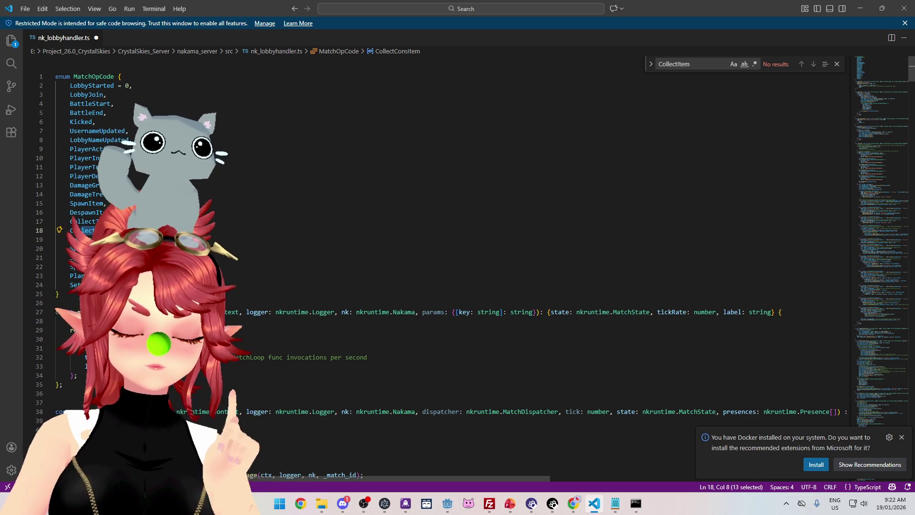
pyautogui.click(440, 505)
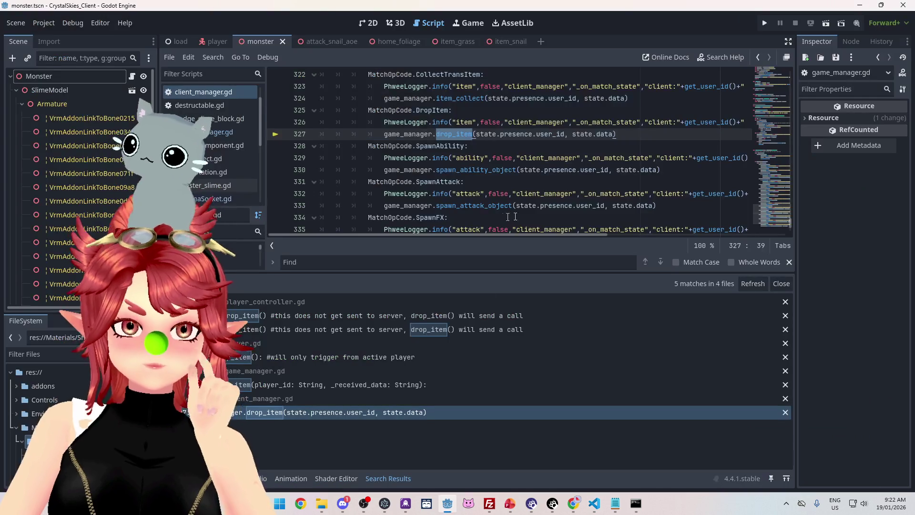
# Step: Bring client_manager.gd's MatchOpCode enum into view and select the CollectTransItem and CollectConsItem entries
pyautogui.moveTo(790, 221); pyautogui.dragTo(776, 90)
pyautogui.click(358, 139)
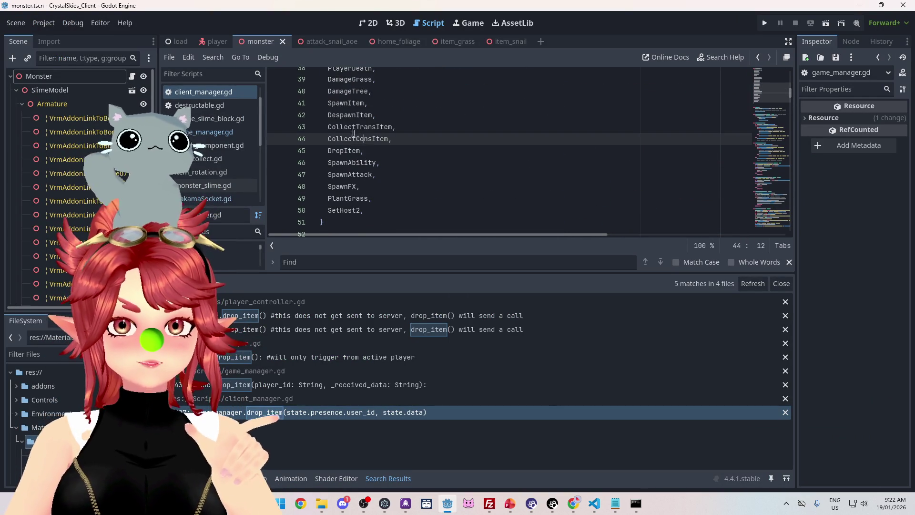
pyautogui.moveTo(348, 127); pyautogui.dragTo(401, 126)
pyautogui.moveTo(341, 138); pyautogui.dragTo(392, 138)
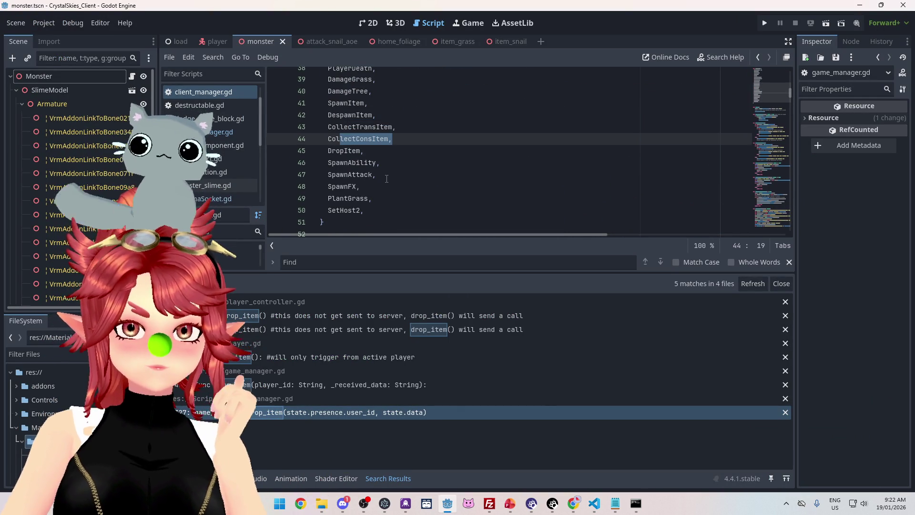
# Step: Scroll through the enum entries comparing them, then show the Output log
pyautogui.scroll(1, 387, 180)
pyautogui.scroll(3, 387, 181)
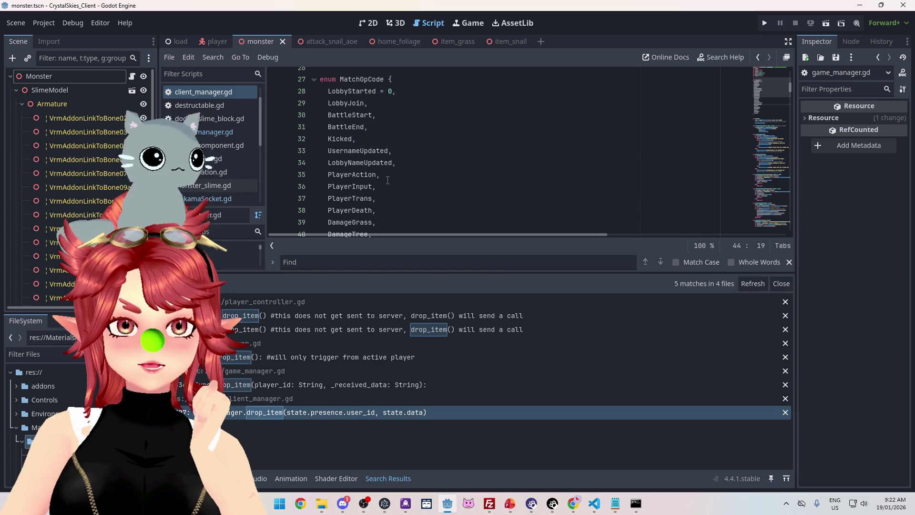
pyautogui.scroll(-5, 388, 181)
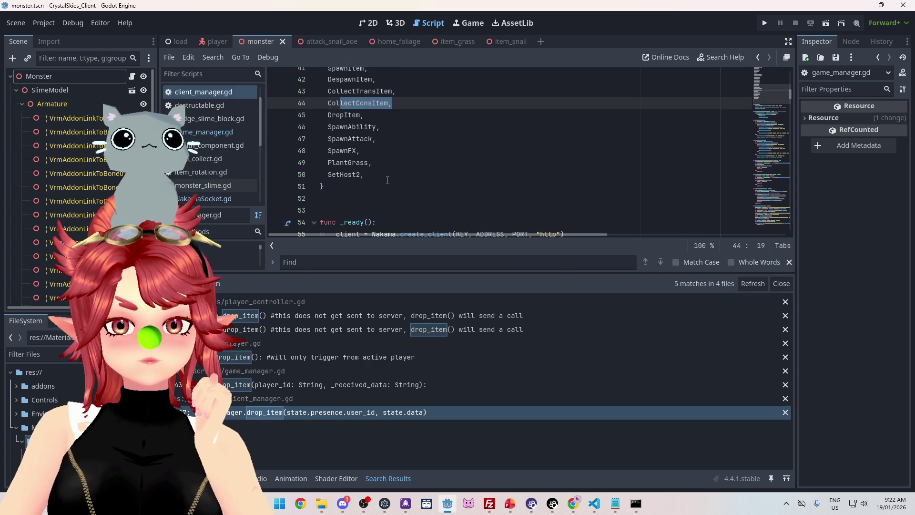
pyautogui.scroll(1, 388, 181)
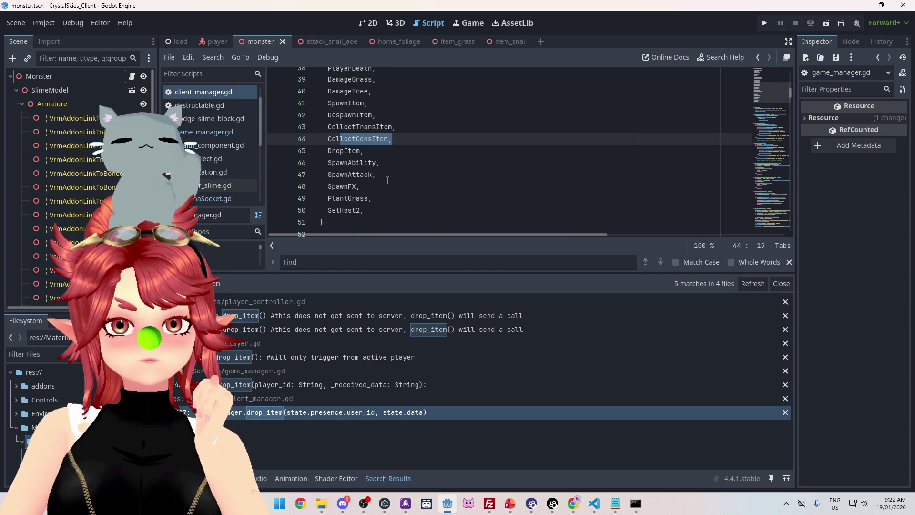
pyautogui.scroll(2, 396, 164)
pyautogui.scroll(2, 405, 167)
pyautogui.scroll(-2, 415, 168)
pyautogui.scroll(-1, 415, 169)
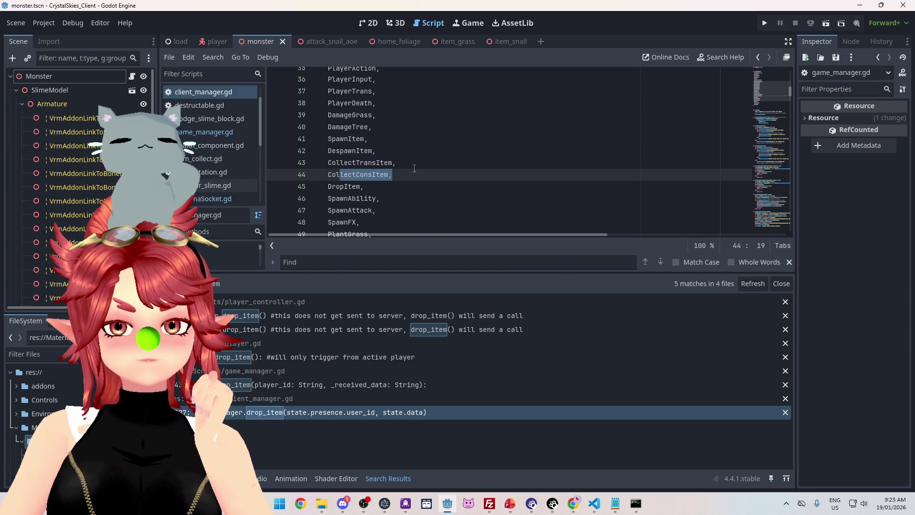
pyautogui.scroll(-2, 414, 168)
pyautogui.scroll(2, 415, 169)
pyautogui.click(193, 478)
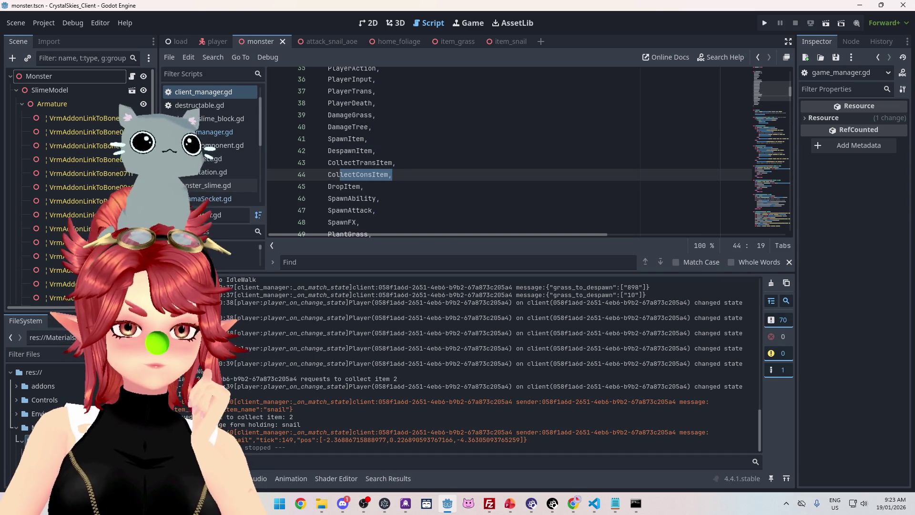
pyautogui.moveTo(200, 386); pyautogui.dragTo(486, 386)
pyautogui.click(491, 402)
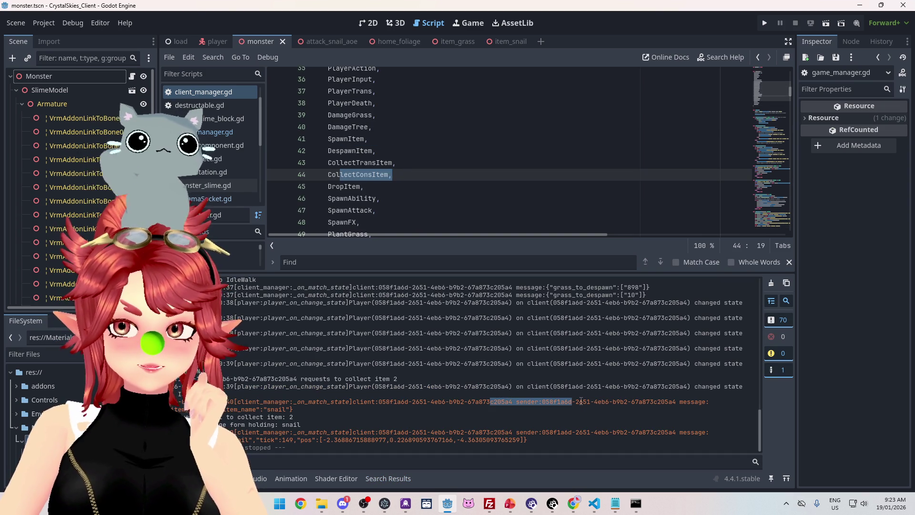
pyautogui.moveTo(173, 408)
pyautogui.mouseDown()
pyautogui.moveTo(243, 409)
pyautogui.moveTo(172, 408)
pyautogui.mouseUp()
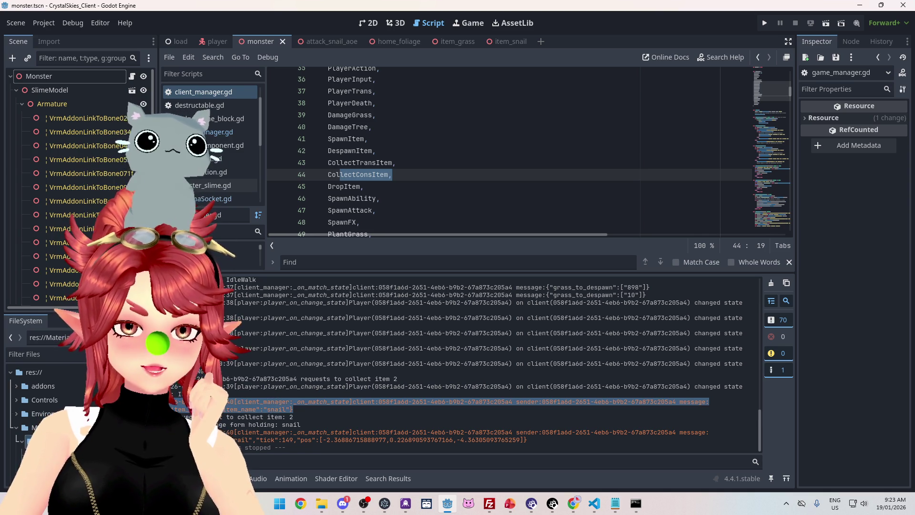
pyautogui.moveTo(214, 416); pyautogui.dragTo(310, 422)
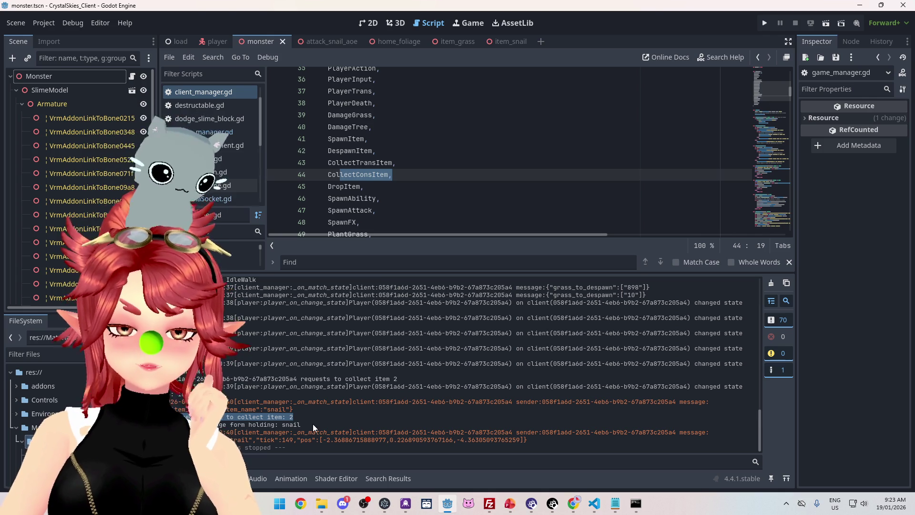
pyautogui.moveTo(225, 427); pyautogui.dragTo(311, 428)
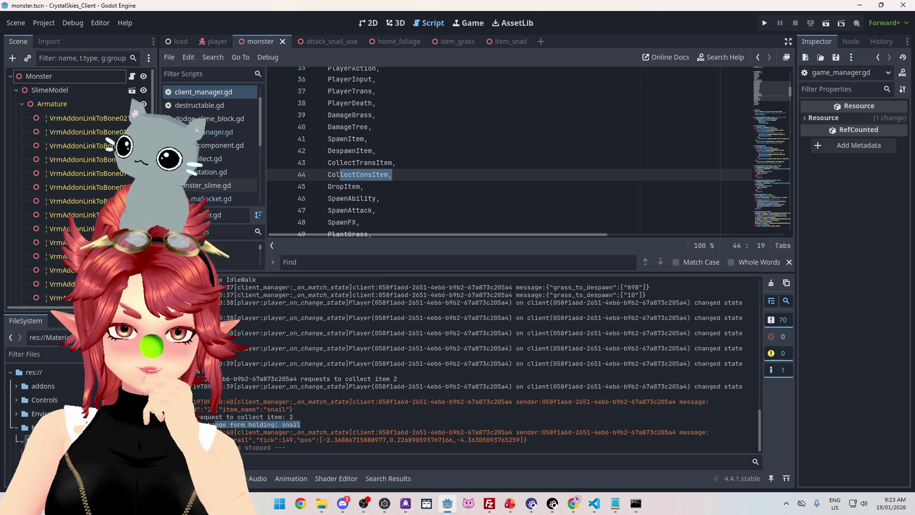
pyautogui.moveTo(227, 439); pyautogui.dragTo(542, 439)
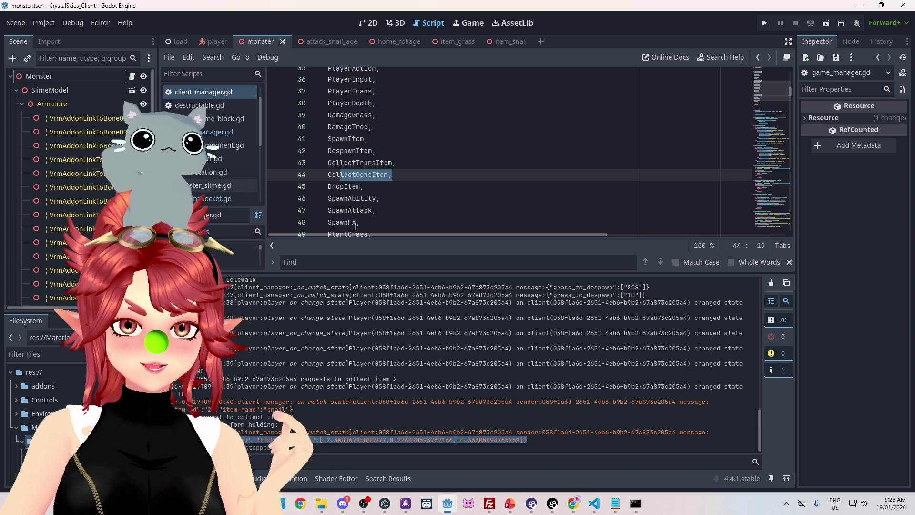
pyautogui.moveTo(329, 198); pyautogui.dragTo(380, 199)
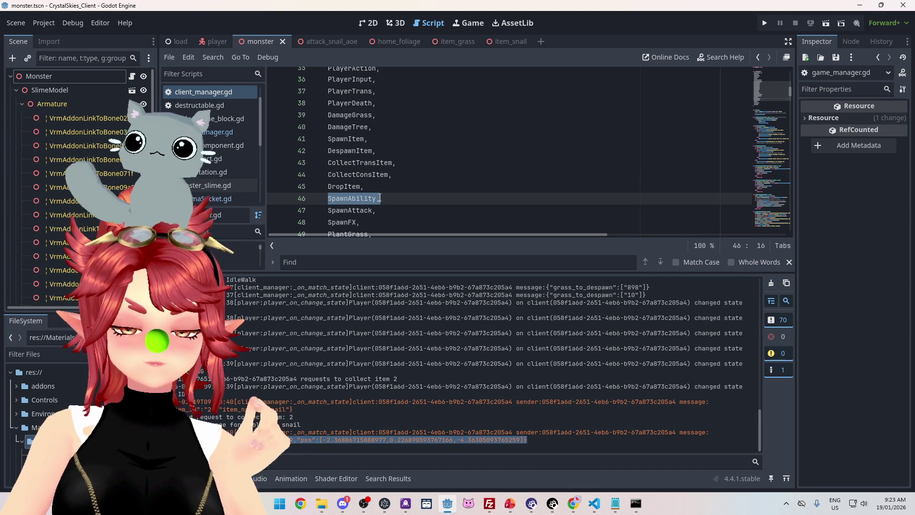
pyautogui.press('Up')
pyautogui.click(390, 199)
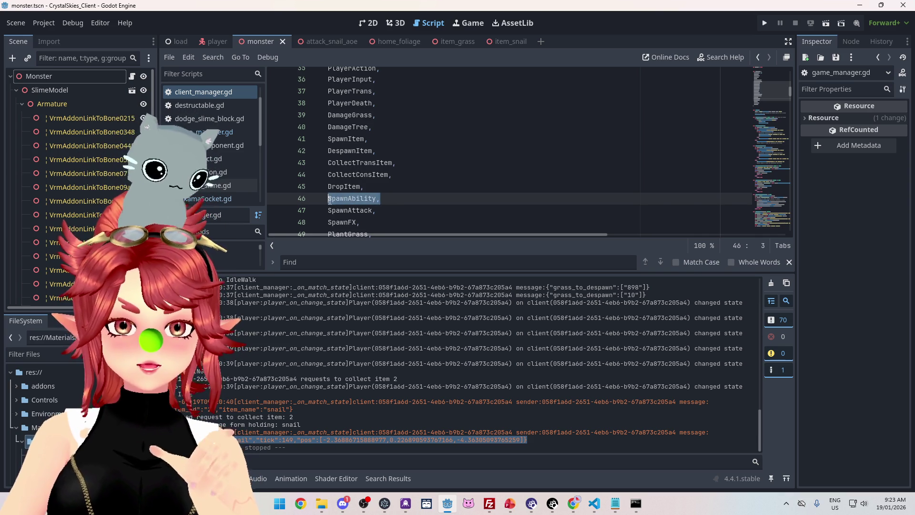
pyautogui.moveTo(364, 186); pyautogui.dragTo(327, 186)
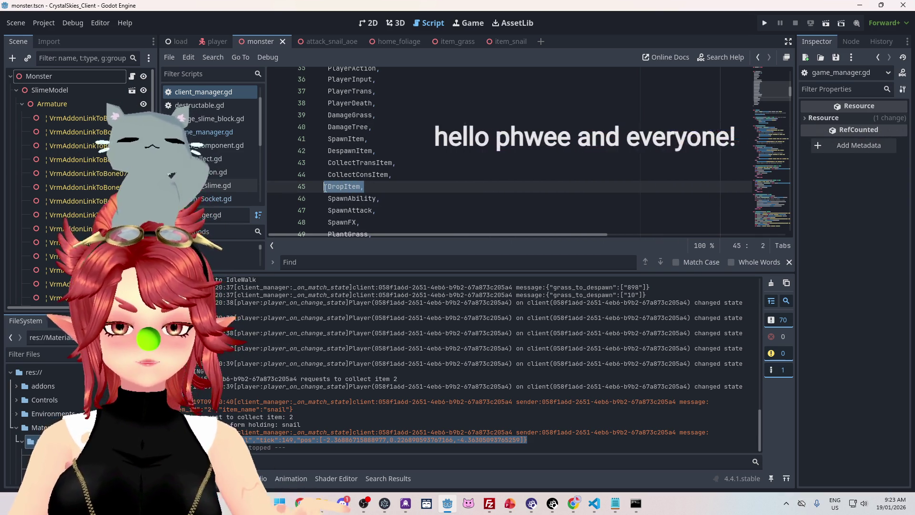
pyautogui.moveTo(332, 197); pyautogui.dragTo(365, 199)
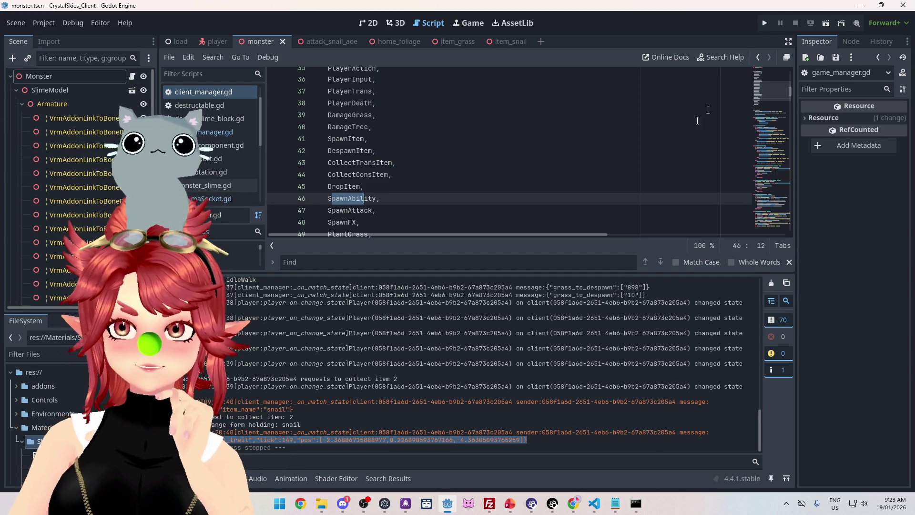
pyautogui.scroll(5, 562, 186)
pyautogui.scroll(-5, 532, 180)
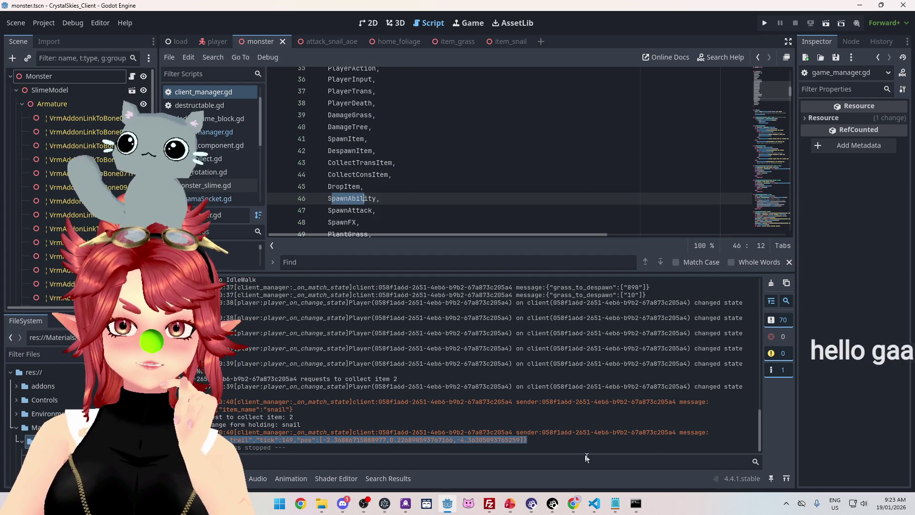
pyautogui.click(636, 503)
# Step: Close nk_lobbyhandler.ts, docker-compose.yml and Notepad, bringing VS Code's lobby handler code forward
pyautogui.click(614, 503)
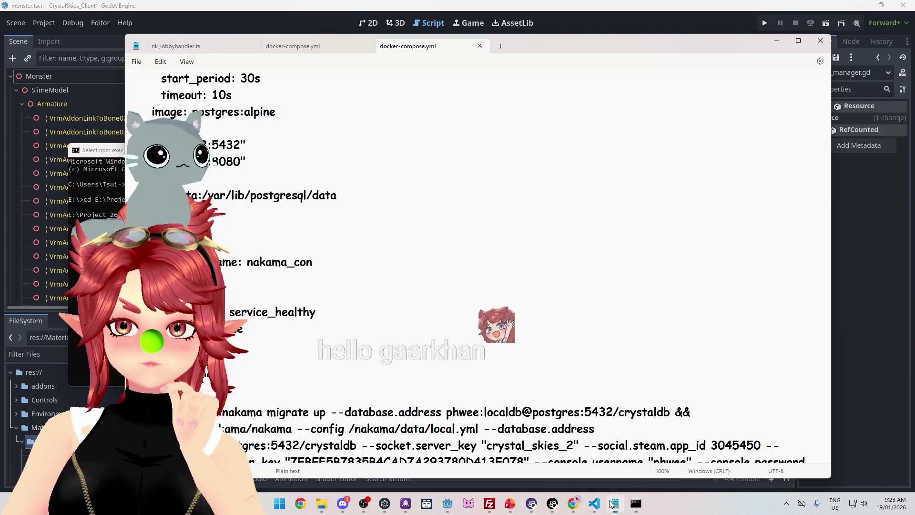
pyautogui.scroll(5, 731, 310)
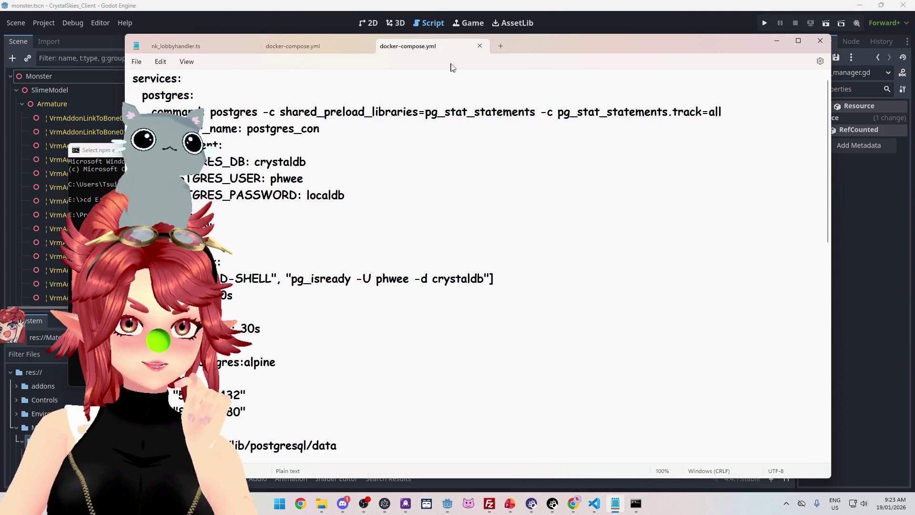
pyautogui.click(199, 47)
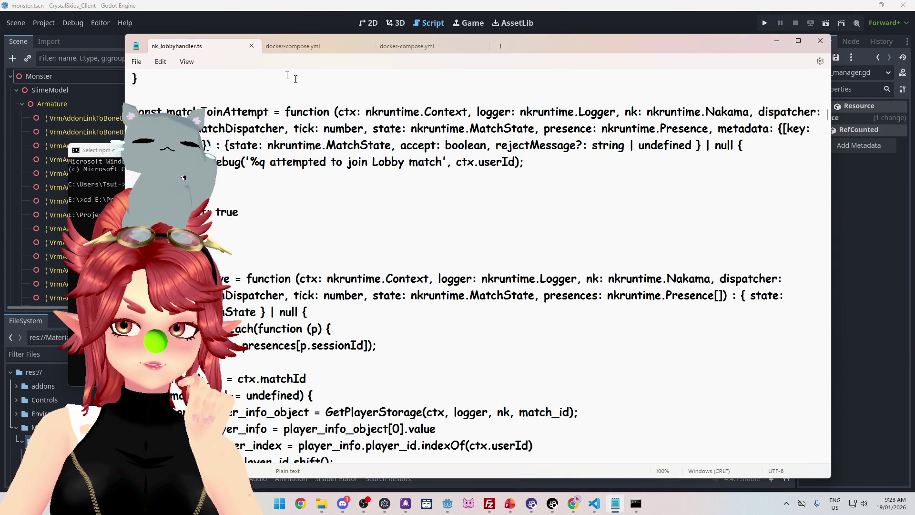
pyautogui.click(251, 46)
pyautogui.click(251, 45)
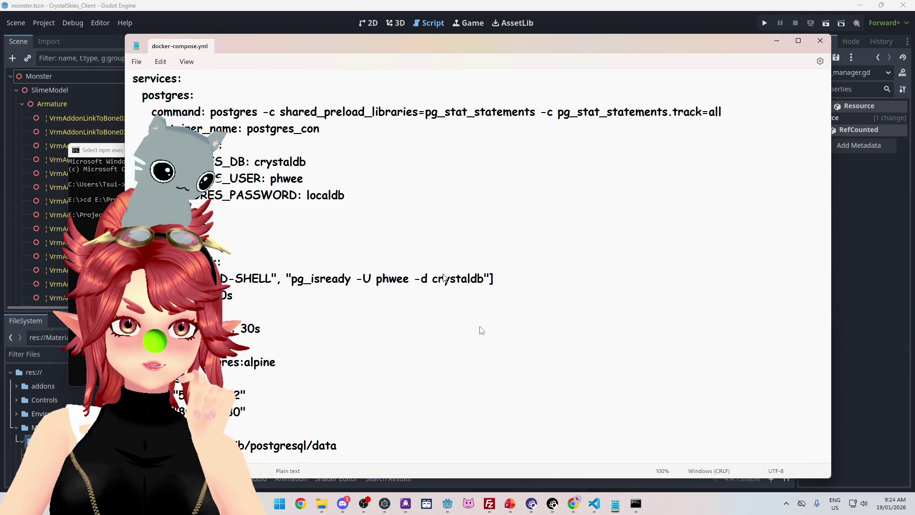
pyautogui.click(251, 45)
pyautogui.click(605, 503)
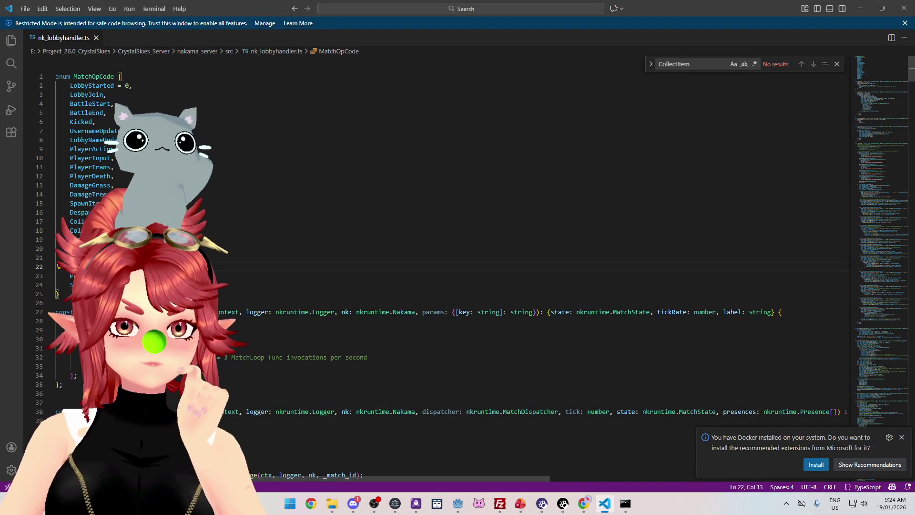
# Step: Recompile the Nakama server TypeScript module by rerunning npx tsc in Command Prompt
pyautogui.click(129, 230)
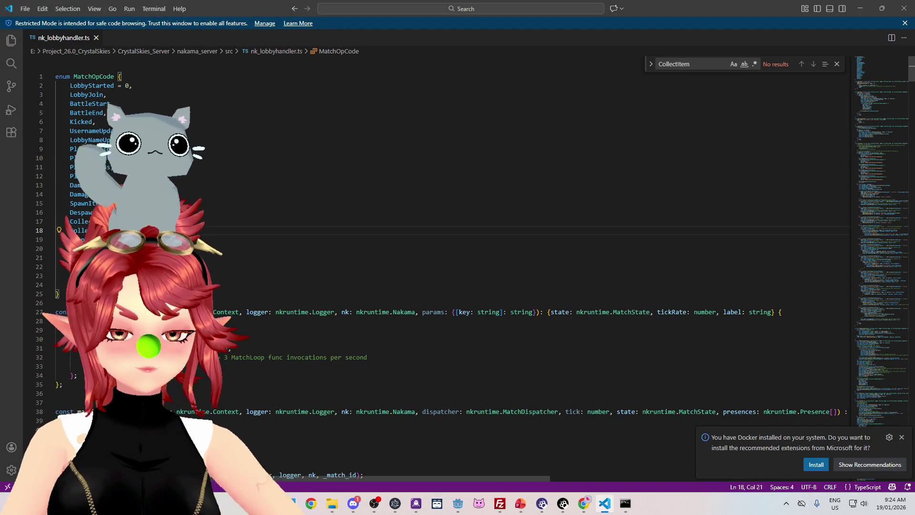
pyautogui.click(625, 503)
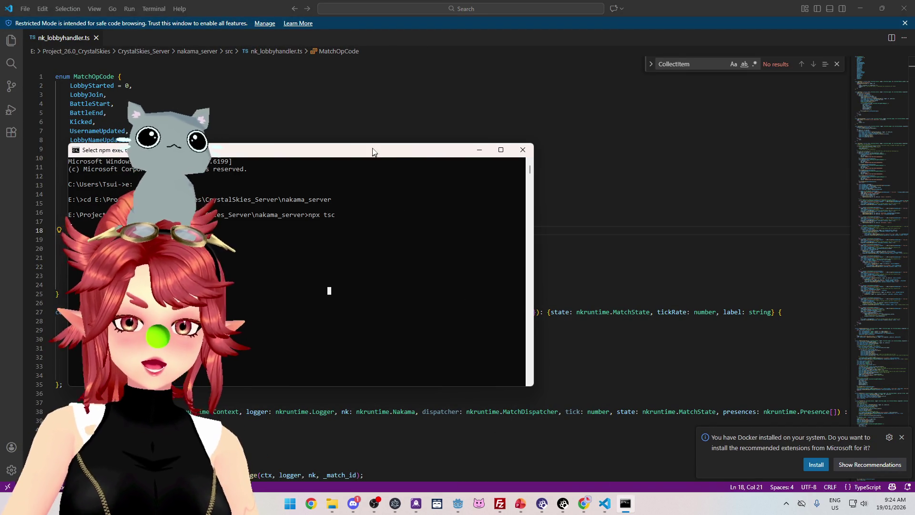
pyautogui.moveTo(357, 151); pyautogui.dragTo(541, 108)
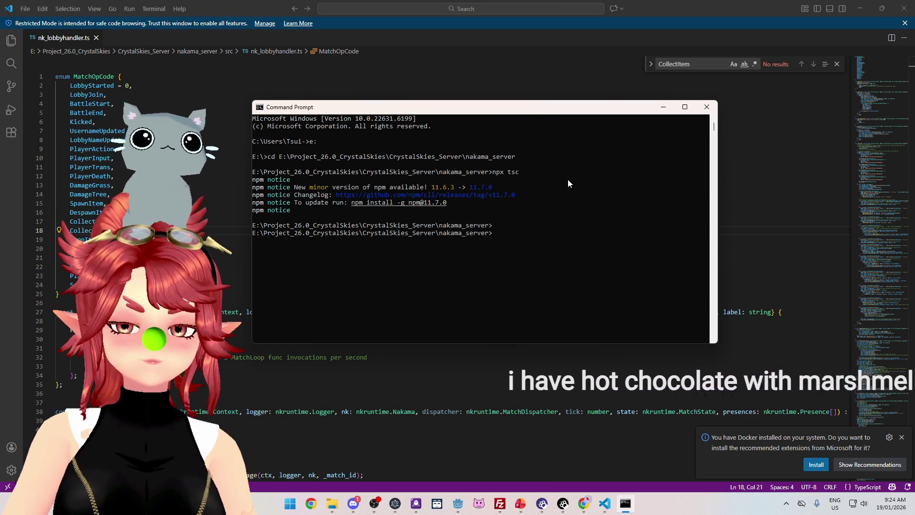
pyautogui.press('Up')
pyautogui.press('Return')
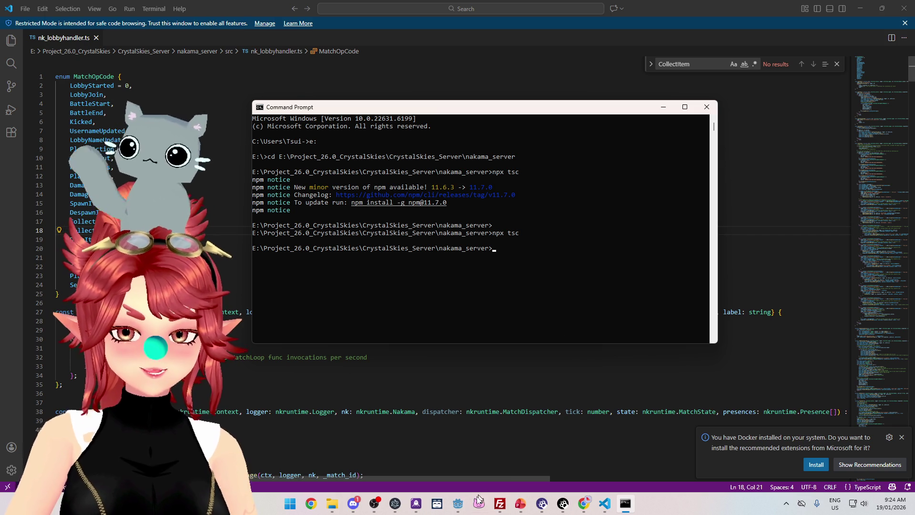
# Step: In FileZilla, replace the server's index.js in /root/crystal-skies/data/modules with the 39,682-byte build
pyautogui.click(499, 503)
pyautogui.click(480, 243)
pyautogui.press('Delete')
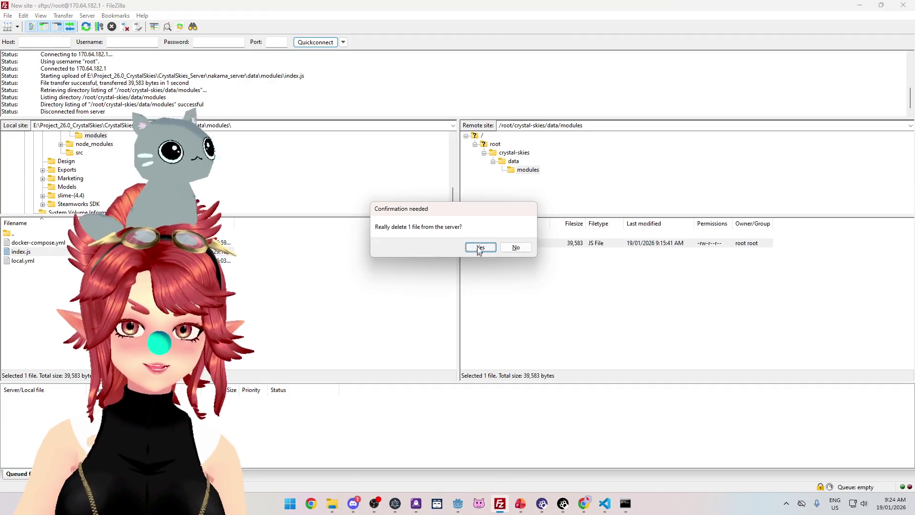
pyautogui.click(476, 247)
pyautogui.moveTo(446, 272); pyautogui.dragTo(493, 268)
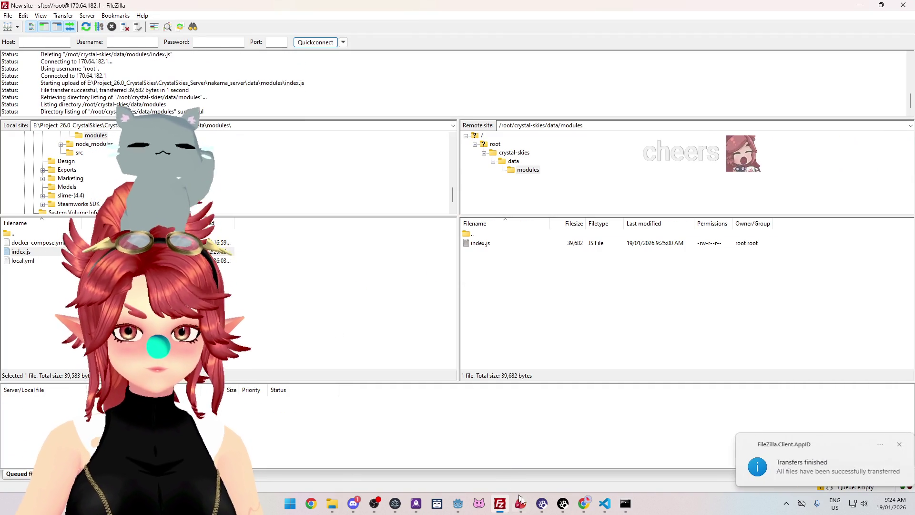
pyautogui.moveTo(584, 503)
pyautogui.click(548, 453)
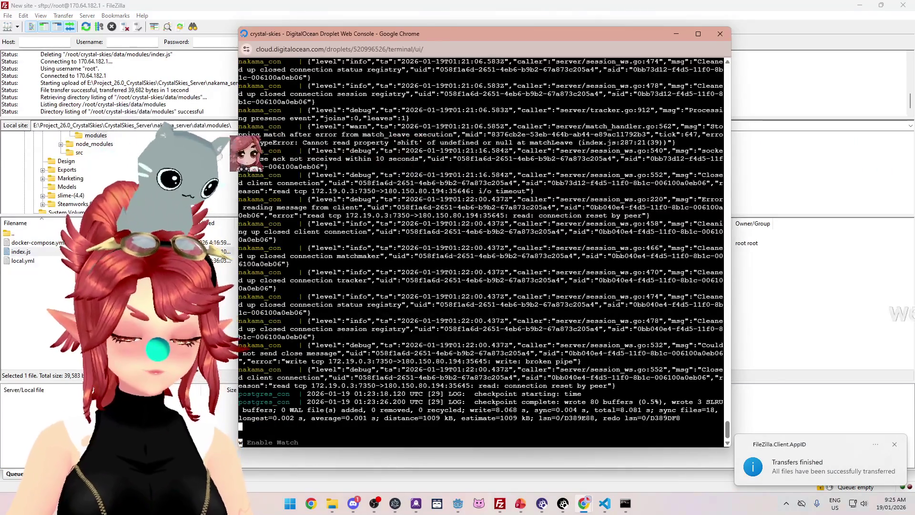
# Step: Stop the containers with Ctrl+C and run 'docker compose up' to load the new module
pyautogui.hotkey('ctrl', 'c')
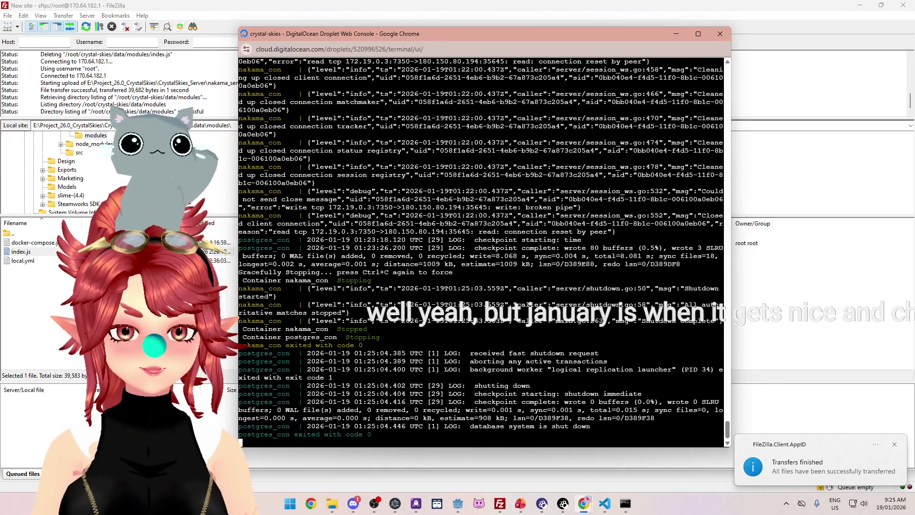
pyautogui.write('docker compose up')
pyautogui.press('Return')
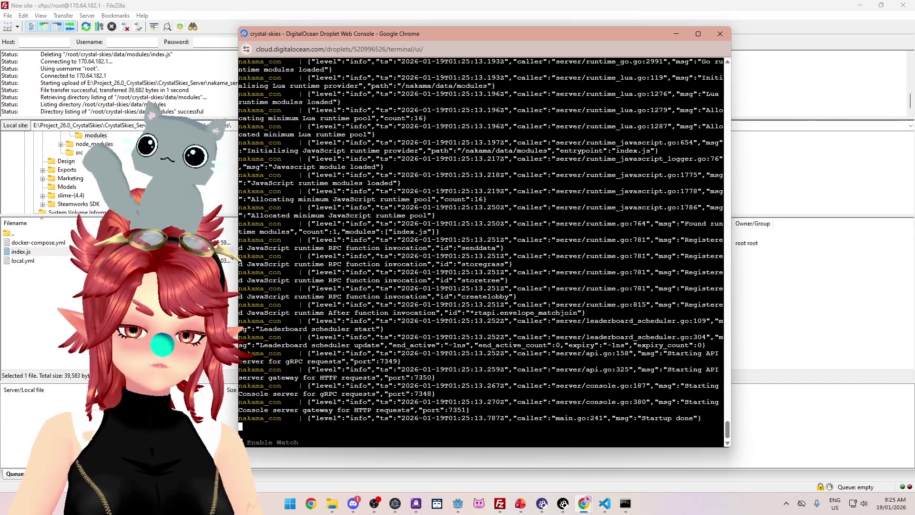
pyautogui.click(466, 503)
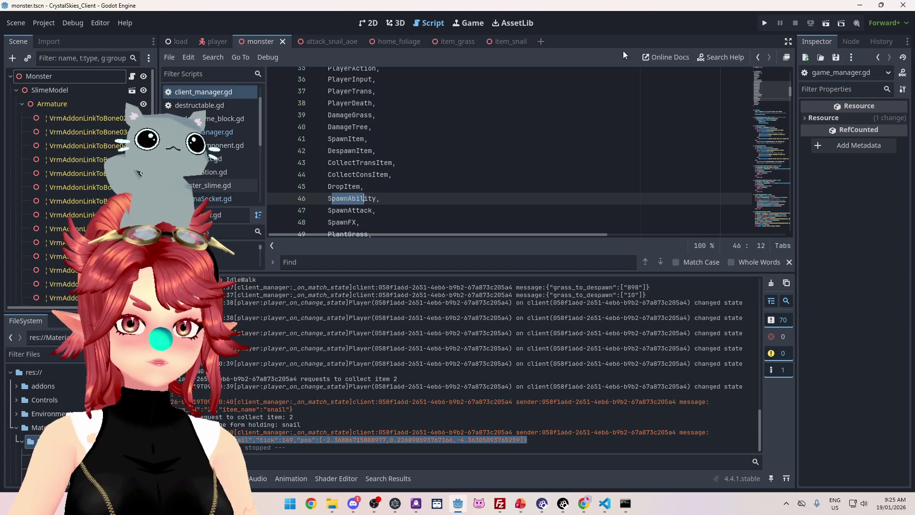
# Step: Run the game, create lobby 'a', and walk the slime forward into the pink snail trail
pyautogui.click(767, 22)
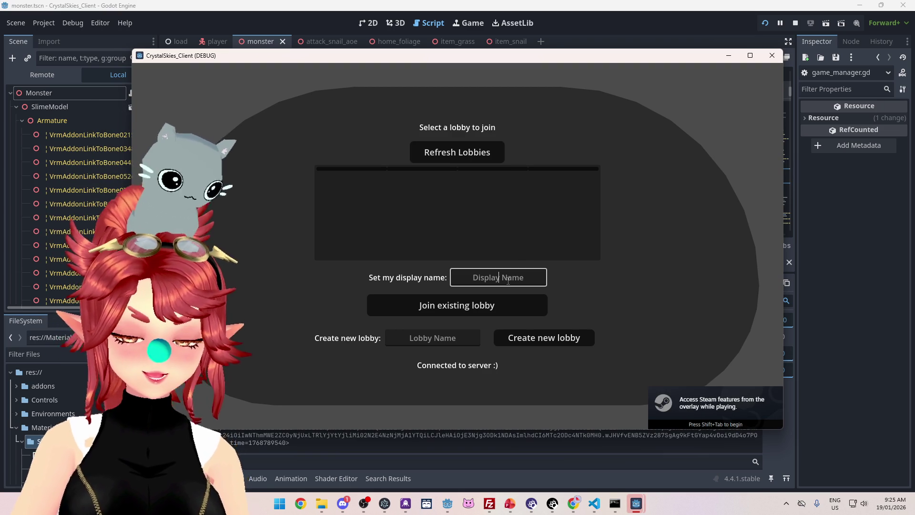
pyautogui.write('Phwee')
pyautogui.press('Tab')
pyautogui.write('a')
pyautogui.click(540, 339)
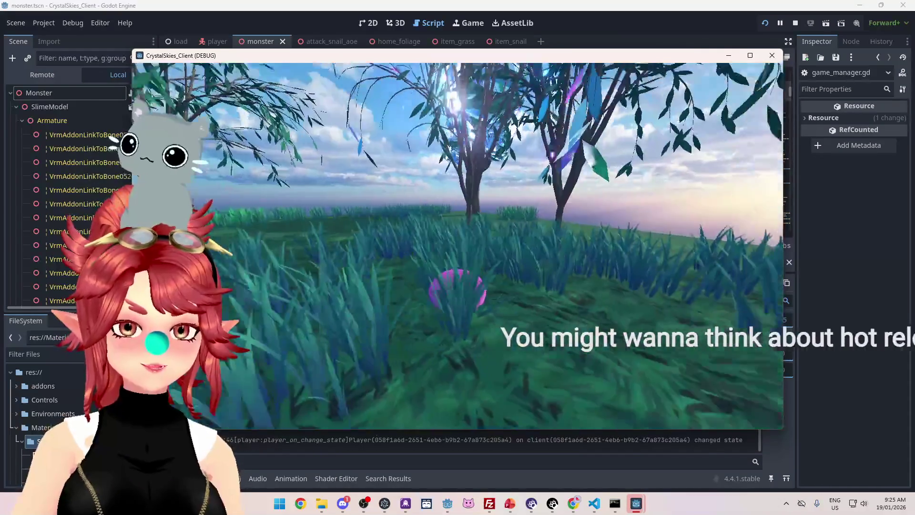
pyautogui.press('w')
pyautogui.press('w')
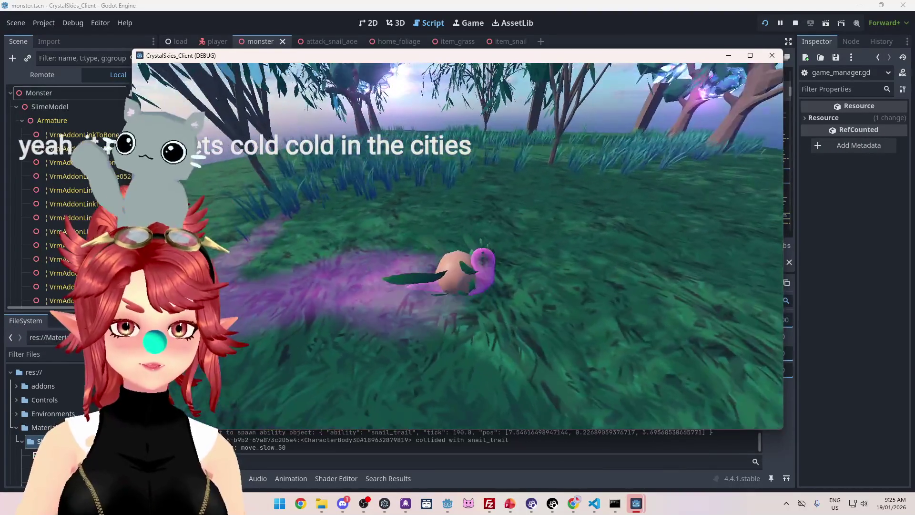
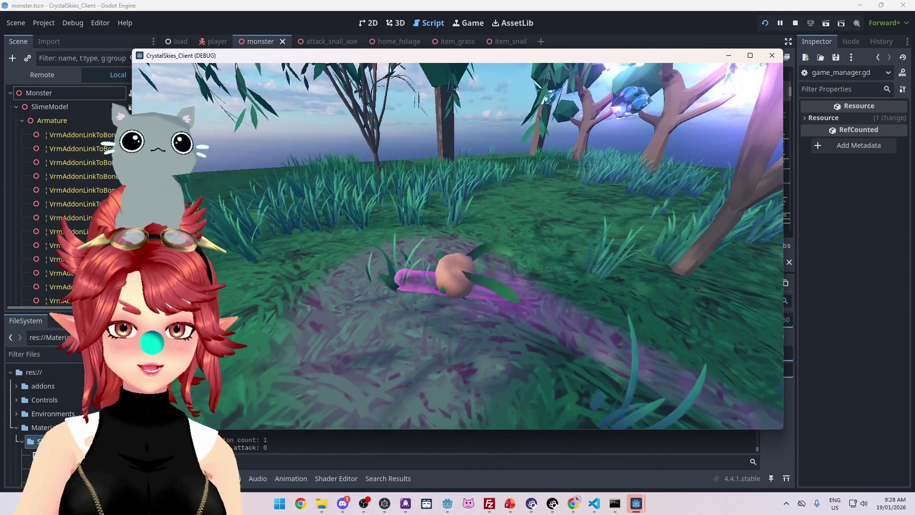
# Step: Stop the CrystalSkies debug run and return to game_manager.gd in the script editor
pyautogui.press('Escape')
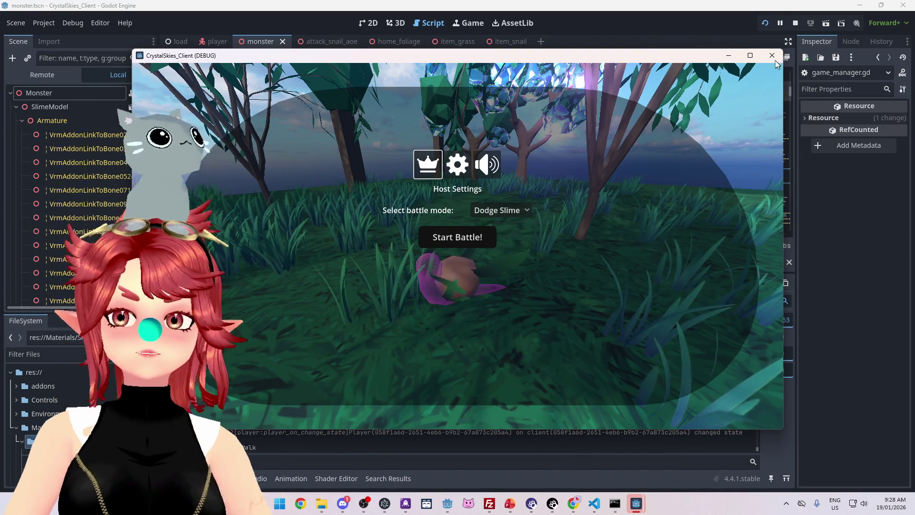
pyautogui.press('F8')
# Step: Open item_collect.gd and shrink the output panel to give the code more room
pyautogui.press('Up')
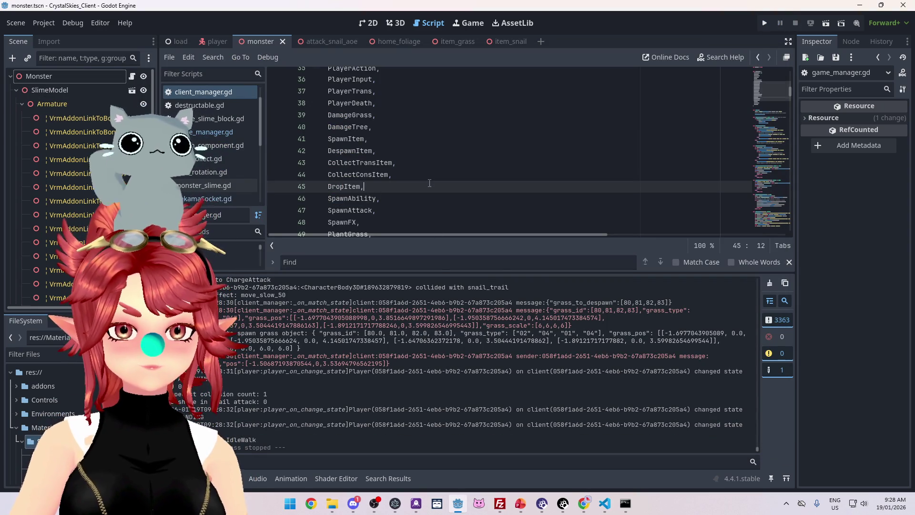
pyautogui.click(215, 158)
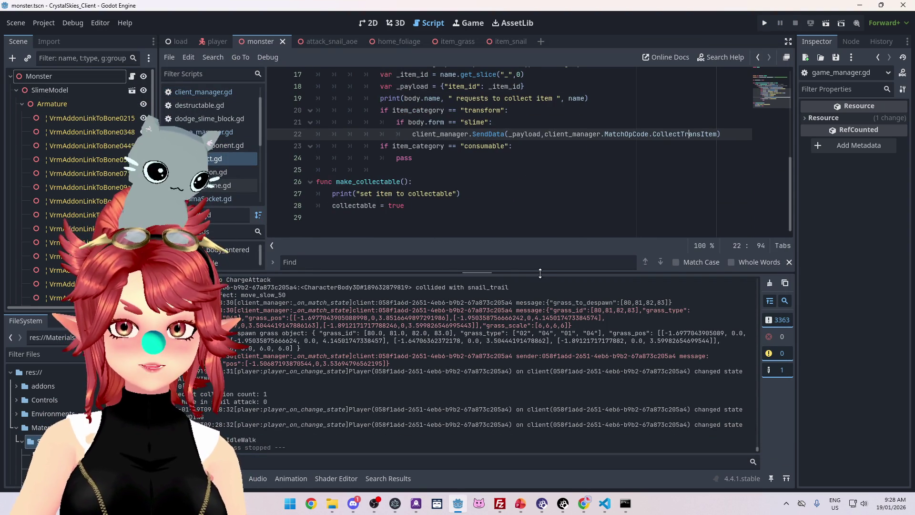
pyautogui.moveTo(541, 272); pyautogui.dragTo(543, 362)
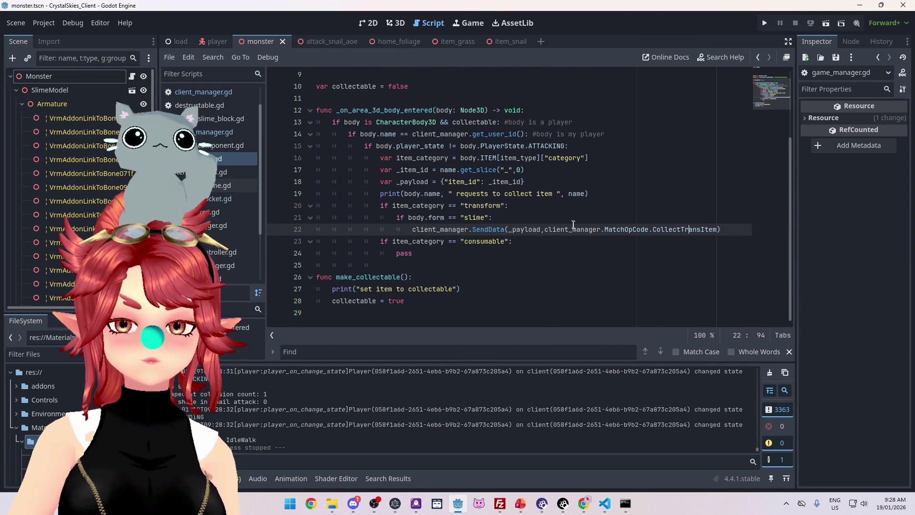
pyautogui.moveTo(677, 225)
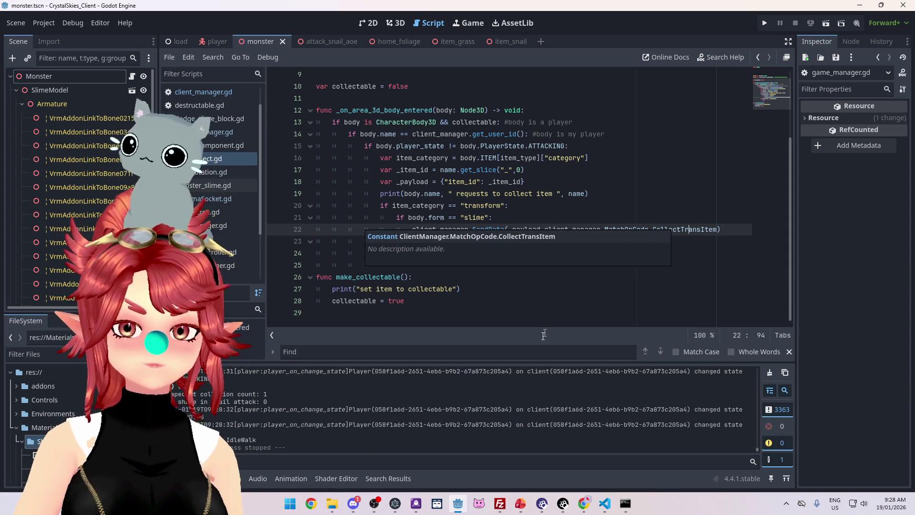
pyautogui.click(517, 311)
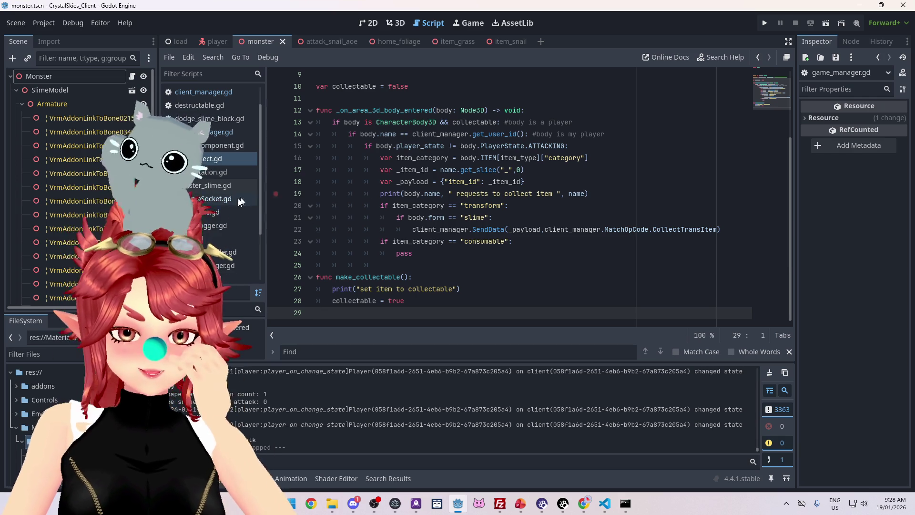
# Step: Check the player's held_item variable, then select pass in item_collect.gd's consumable branch
pyautogui.hotkey('alt', 'Left')
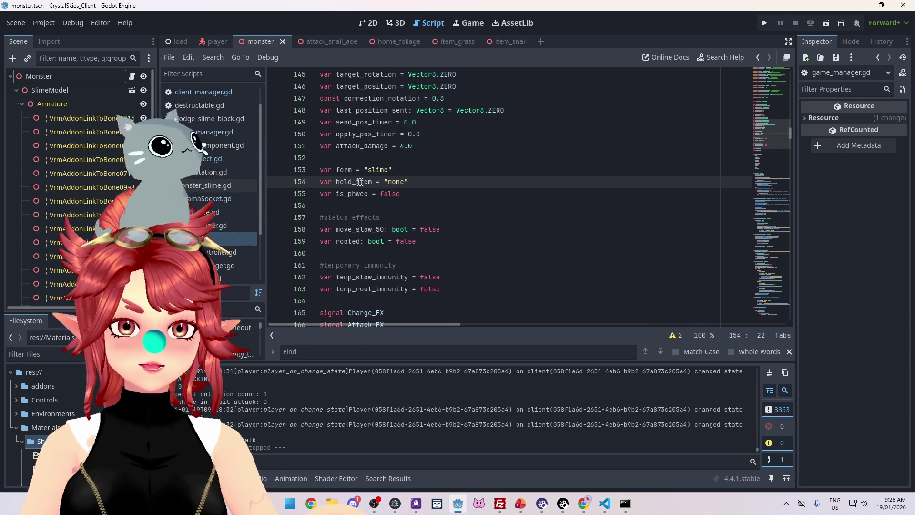
pyautogui.click(209, 158)
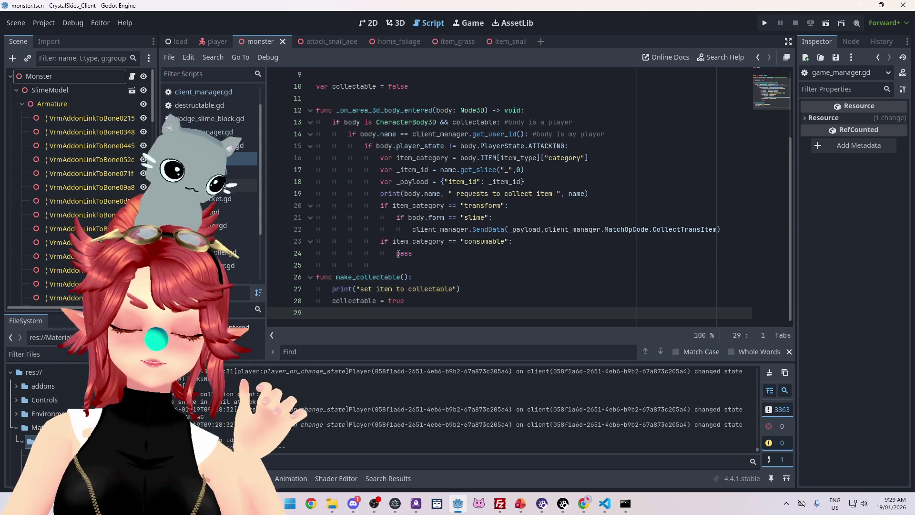
pyautogui.doubleClick(404, 253)
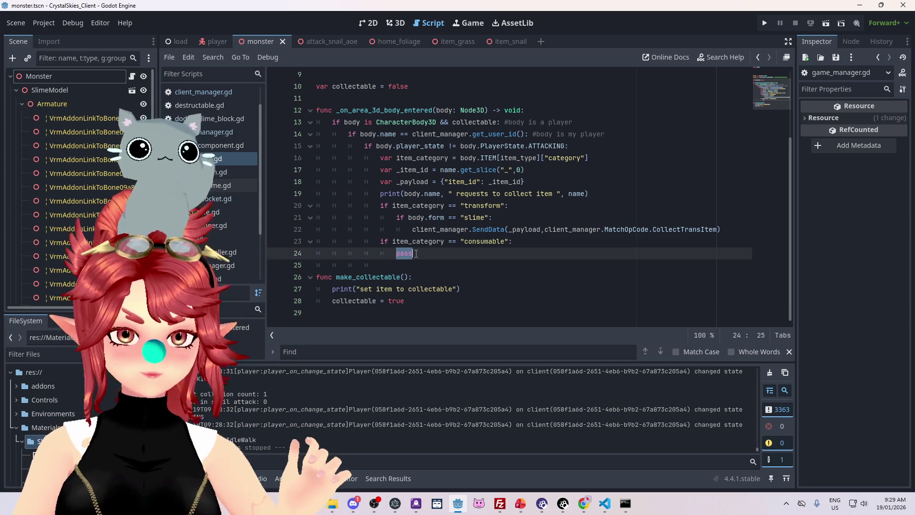
# Step: Replace pass with an if body.held_item == "none" check
pyautogui.write('if ')
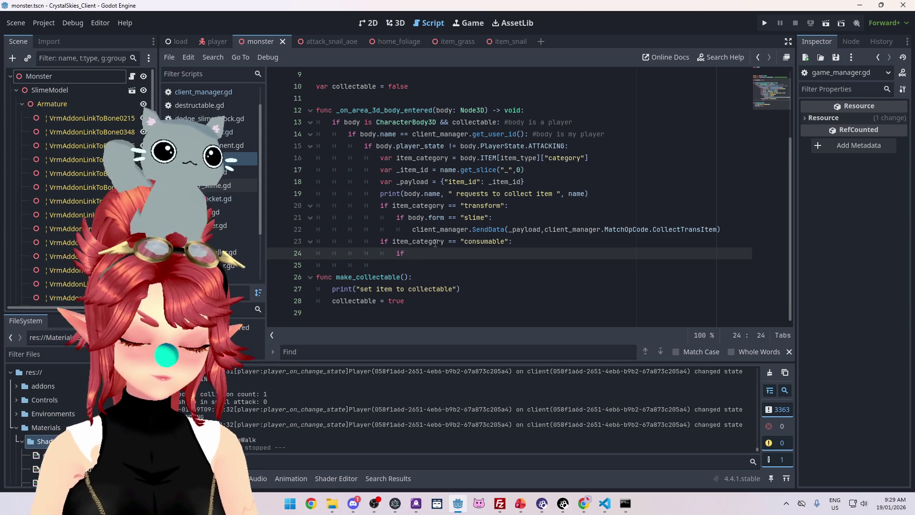
pyautogui.write('bodty')
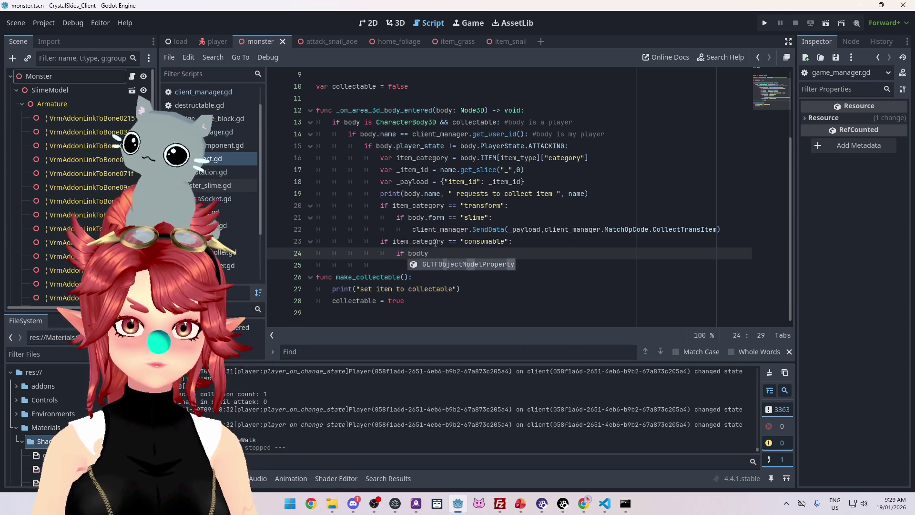
pyautogui.press('BackSpace')
pyautogui.press('BackSpace')
pyautogui.write('y.held')
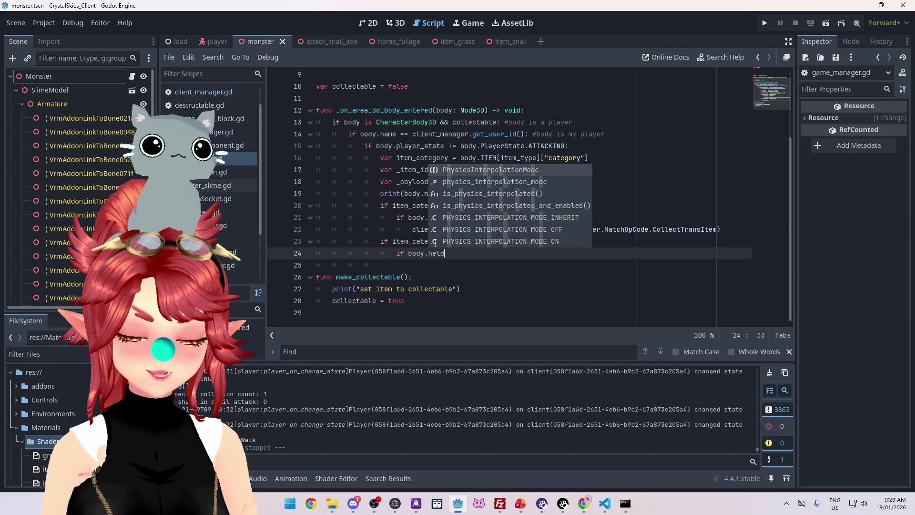
pyautogui.write('_item == "non')
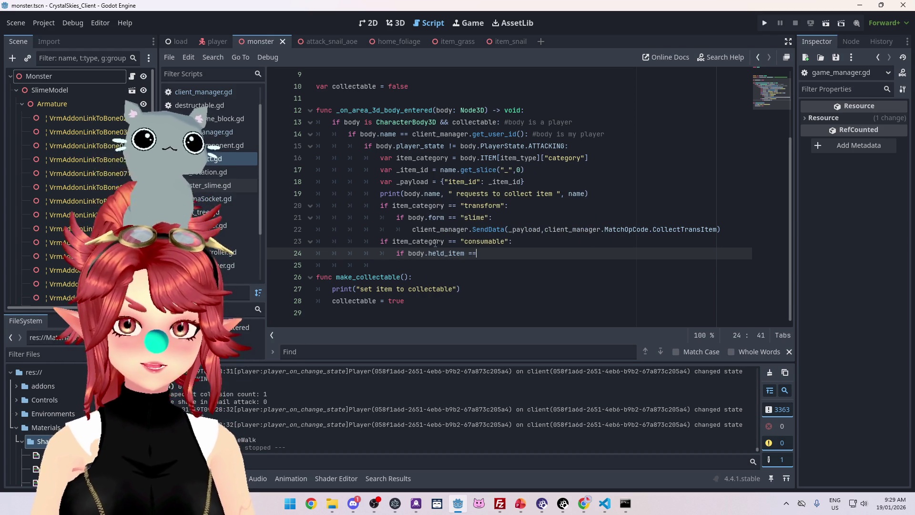
pyautogui.write('e":')
pyautogui.press('Return')
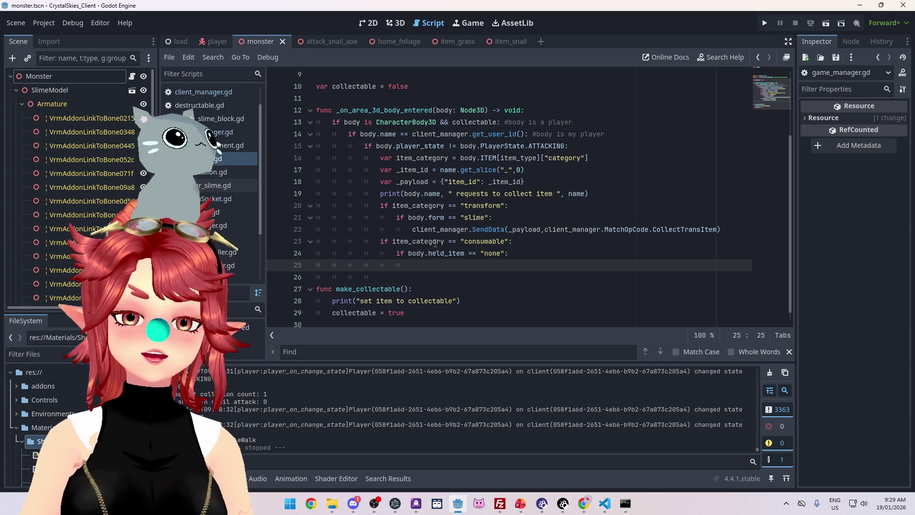
# Step: Copy line 22's SendData call under the check, changing CollectTransItem to CollectConsItem
pyautogui.moveTo(412, 229); pyautogui.dragTo(740, 233)
pyautogui.hotkey('ctrl', 'c')
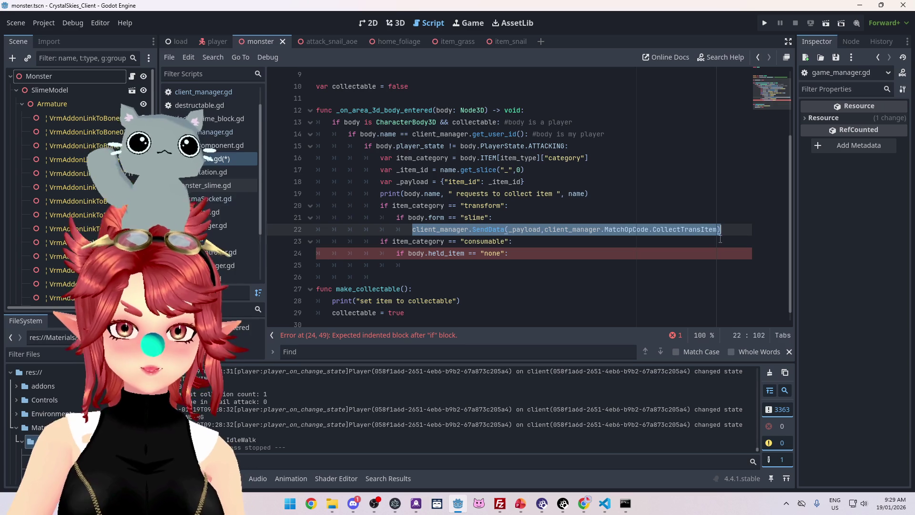
pyautogui.click(463, 265)
pyautogui.hotkey('ctrl', 'v')
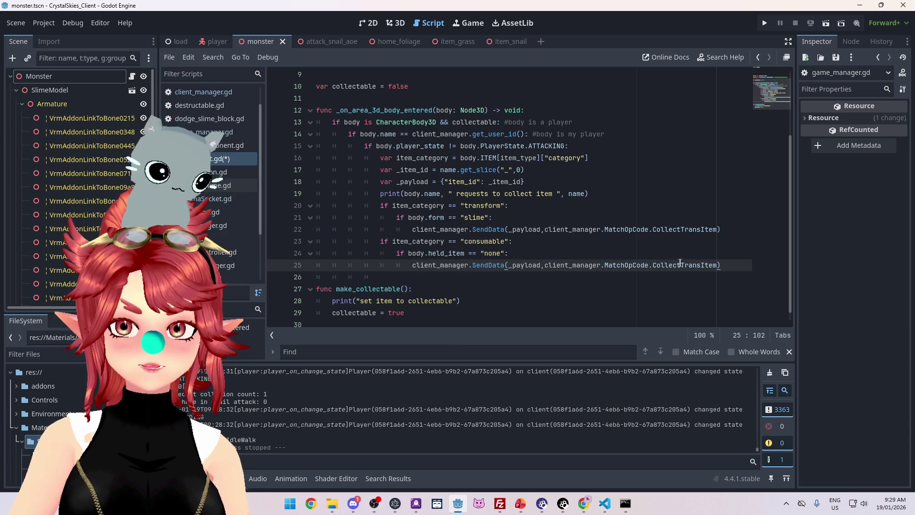
pyautogui.moveTo(680, 265); pyautogui.dragTo(700, 265)
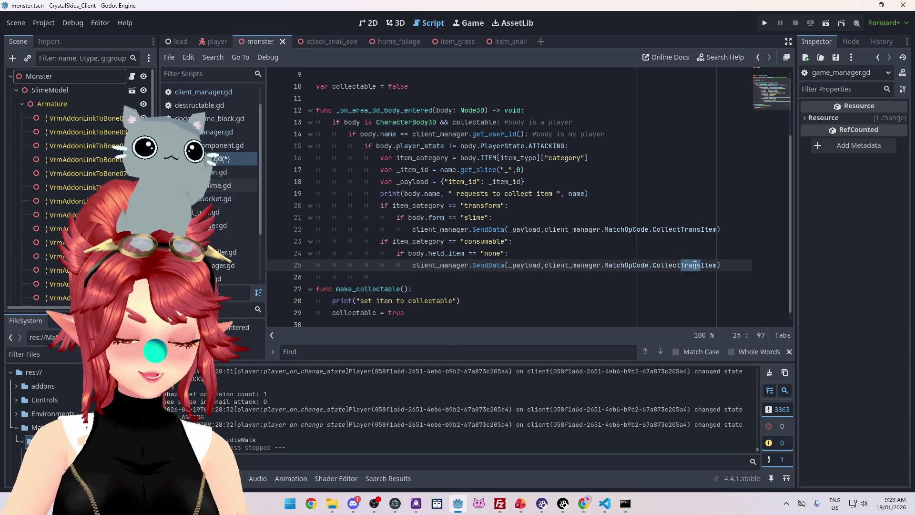
pyautogui.write('Cons')
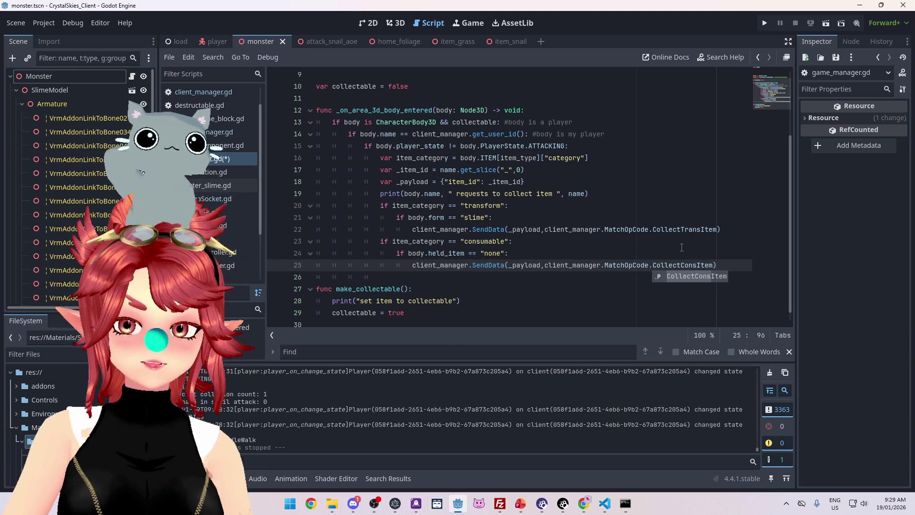
pyautogui.press('Escape')
pyautogui.press('Up')
pyautogui.press('Up')
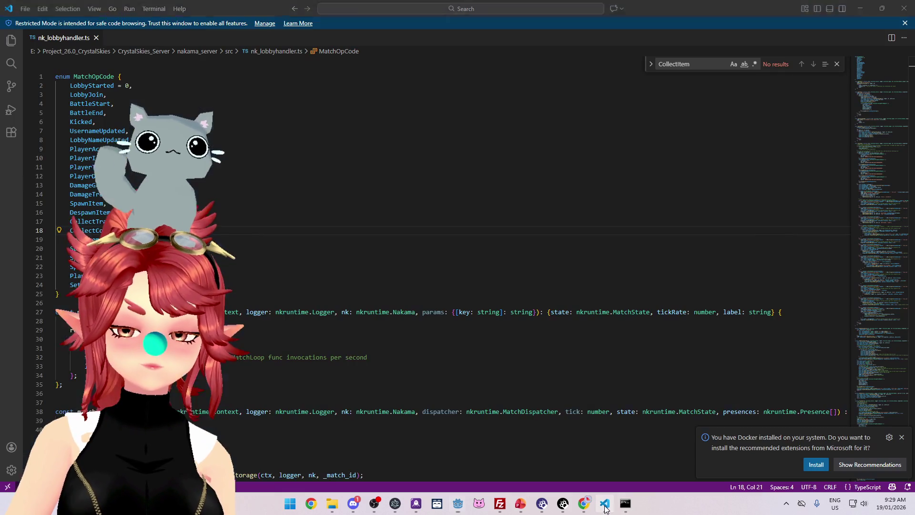
pyautogui.click(604, 503)
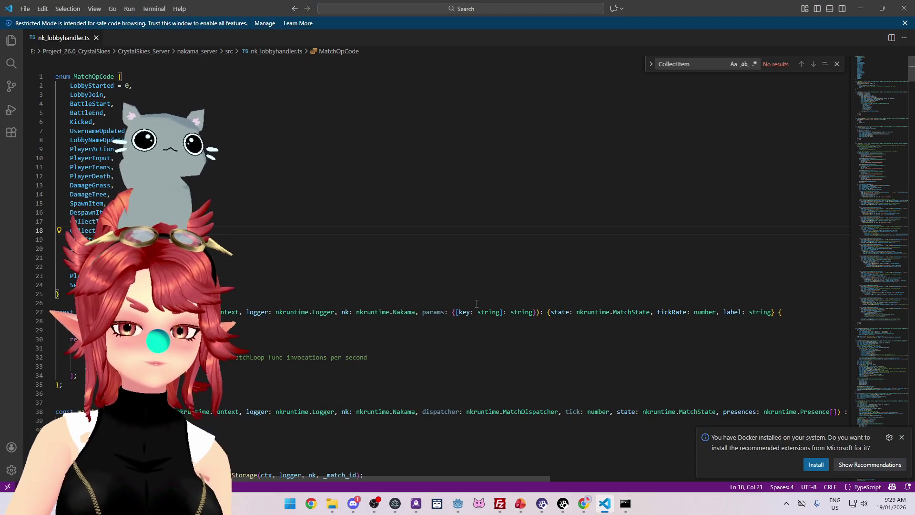
# Step: Duplicate the CollectTransItem else-if handler block below itself in matchLoop
pyautogui.moveTo(911, 72); pyautogui.dragTo(905, 194)
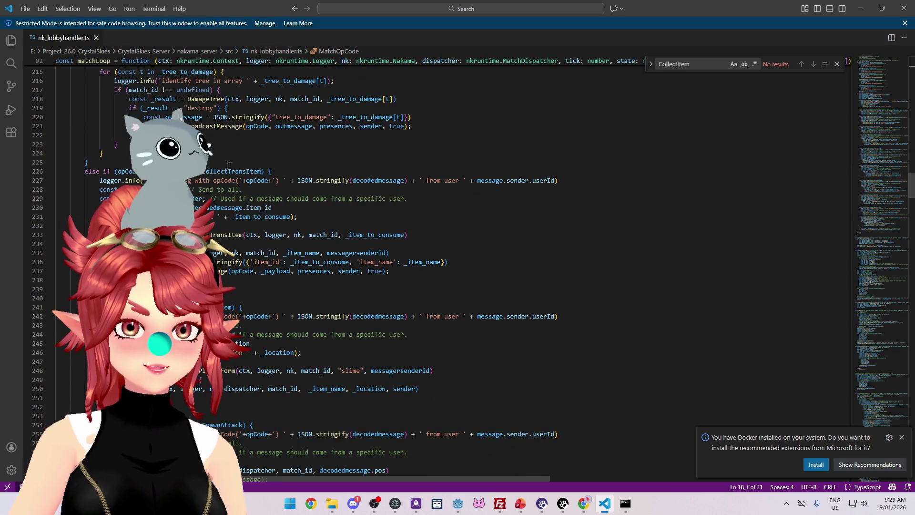
pyautogui.moveTo(76, 298); pyautogui.dragTo(85, 171)
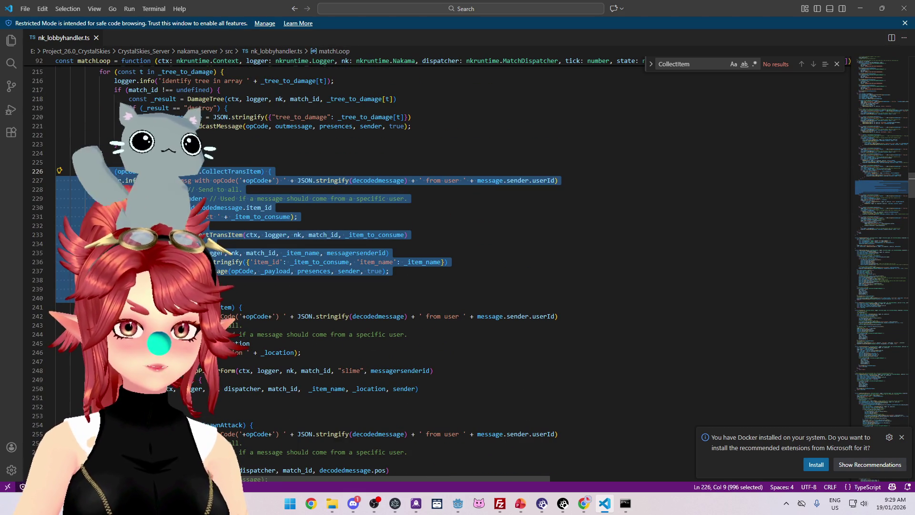
pyautogui.hotkey('ctrl', 'c')
pyautogui.click(91, 307)
pyautogui.hotkey('ctrl', 'v')
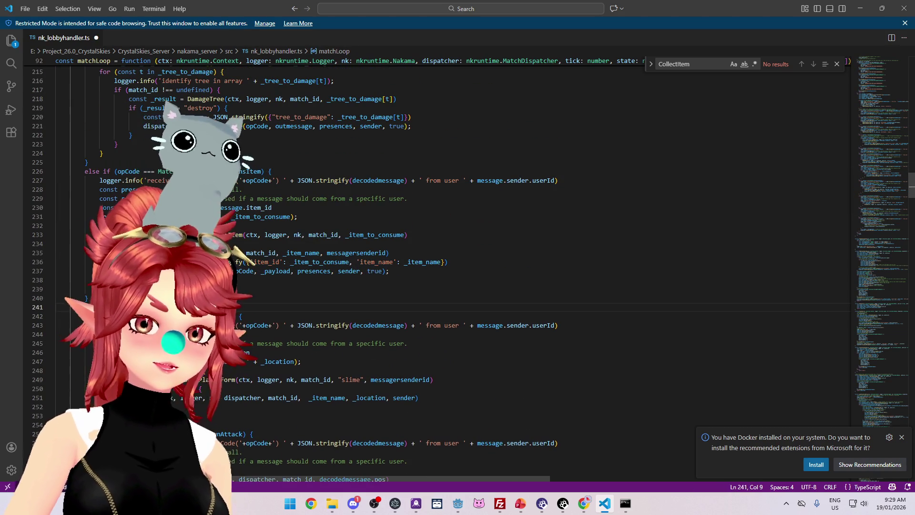
# Step: Rename the duplicated branch's opcode to CollectConsItem
pyautogui.scroll(-2, 429, 267)
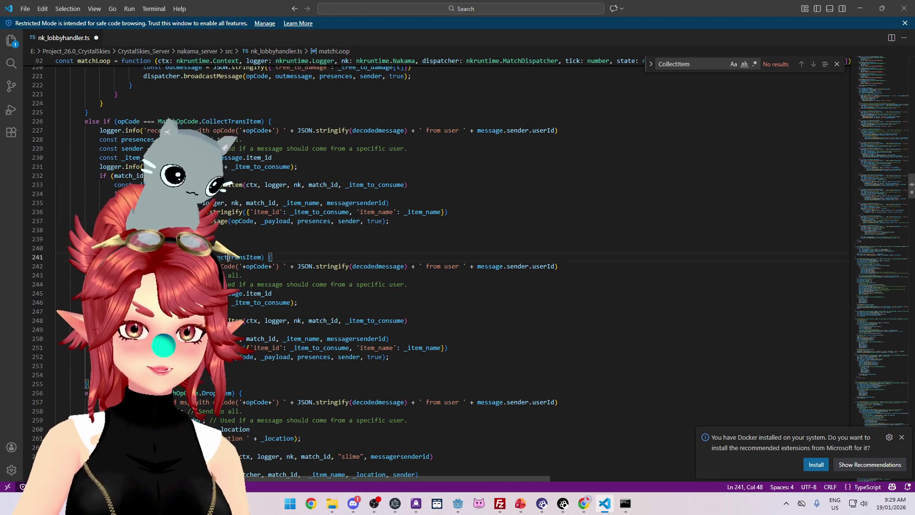
pyautogui.moveTo(228, 257); pyautogui.dragTo(247, 258)
pyautogui.write('Con')
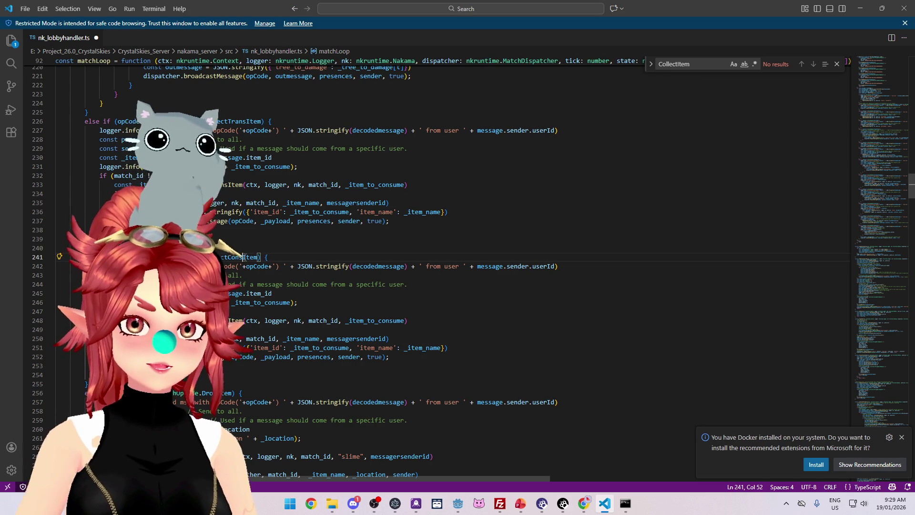
pyautogui.moveTo(297, 266)
pyautogui.mouseDown()
pyautogui.moveTo(220, 266)
pyautogui.moveTo(514, 266)
pyautogui.mouseUp()
# Step: Select the new branch's CollectTransItem call and preview its definition
pyautogui.scroll(-1, 513, 266)
pyautogui.moveTo(224, 269); pyautogui.dragTo(217, 261)
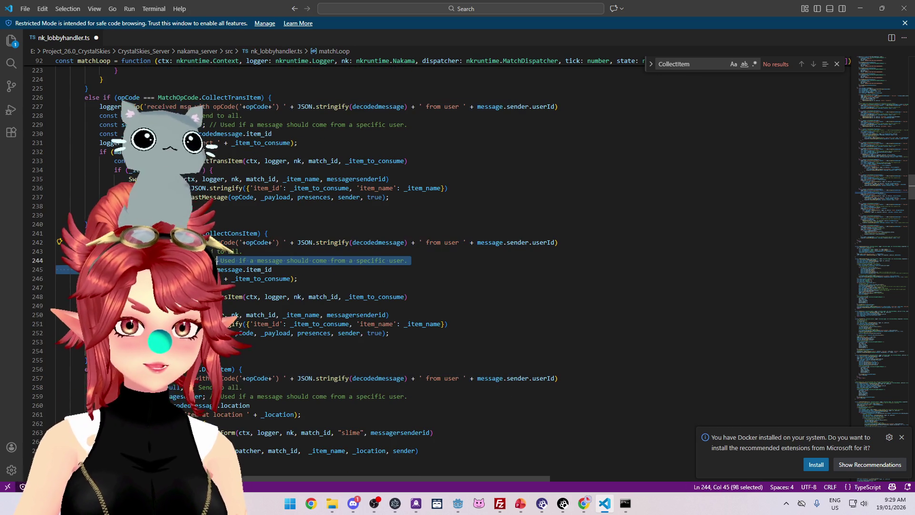
pyautogui.moveTo(137, 278); pyautogui.dragTo(307, 277)
pyautogui.scroll(-1, 307, 277)
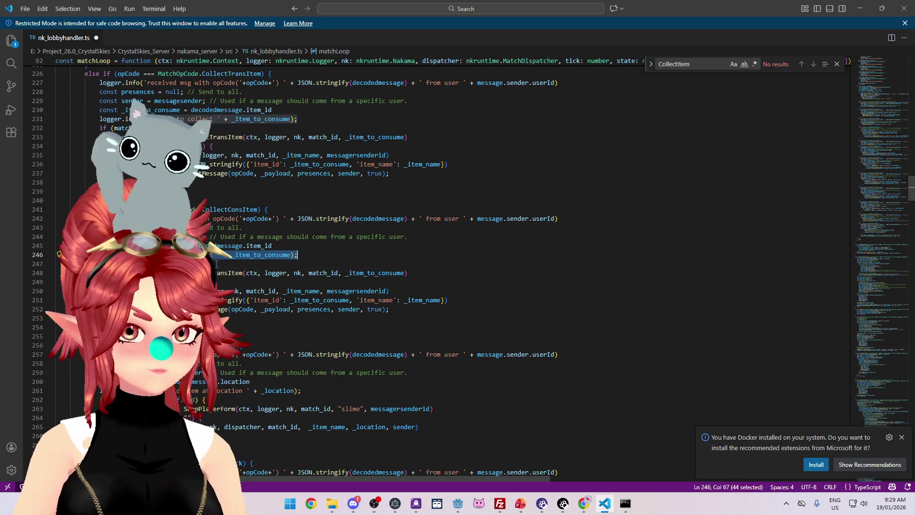
pyautogui.press('Down')
pyautogui.hotkey('ctrl', 'shift', 'Right')
pyautogui.hotkey('ctrl', 'shift', 'Right')
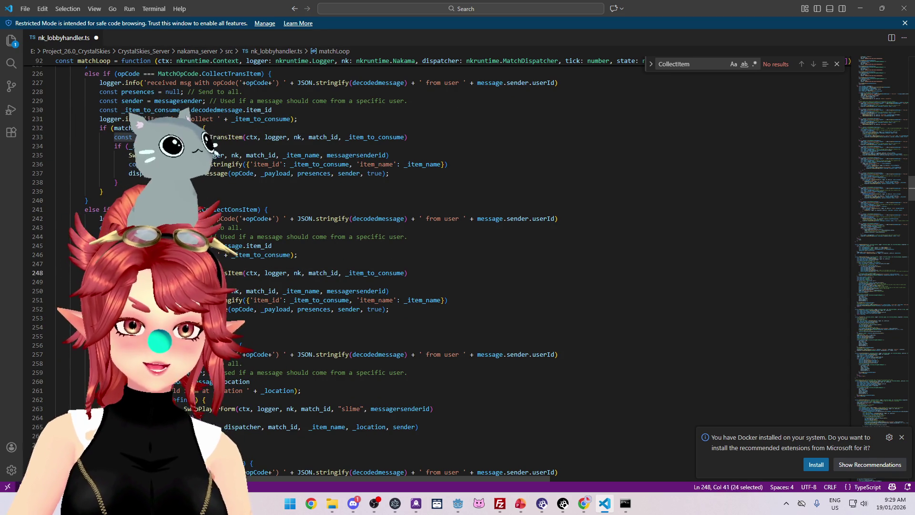
pyautogui.moveTo(240, 273); pyautogui.dragTo(424, 274)
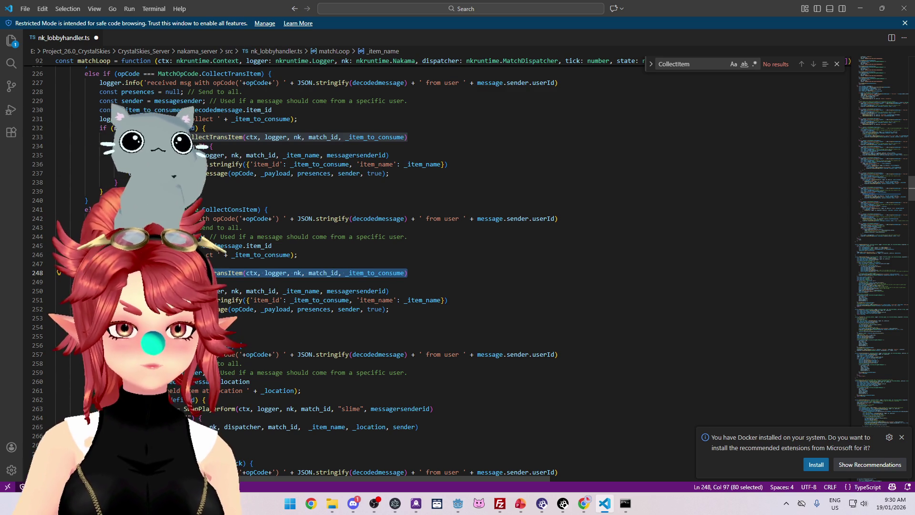
pyautogui.moveTo(239, 276)
pyautogui.press('ctrl')
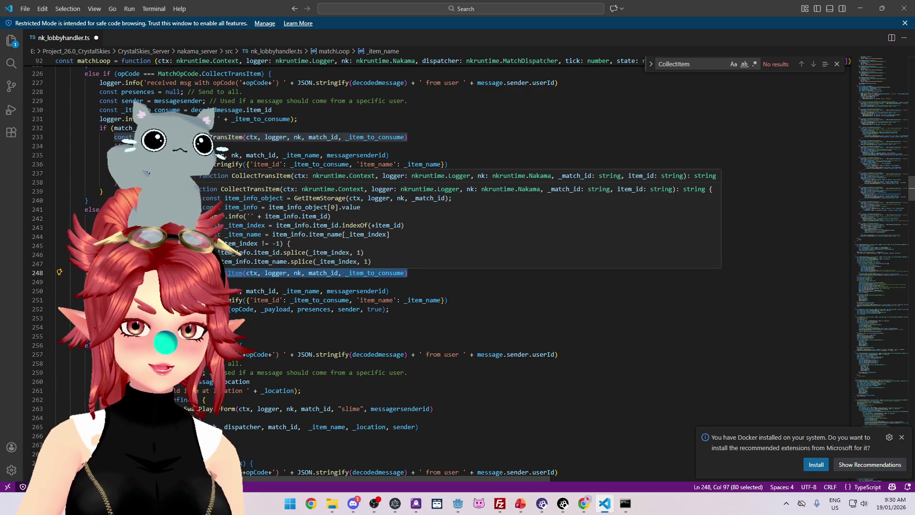
# Step: Go to the CollectTransItem definition and inspect GetItemStorage
pyautogui.keyDown('ctrl'); pyautogui.click(236, 274); pyautogui.keyUp('ctrl')
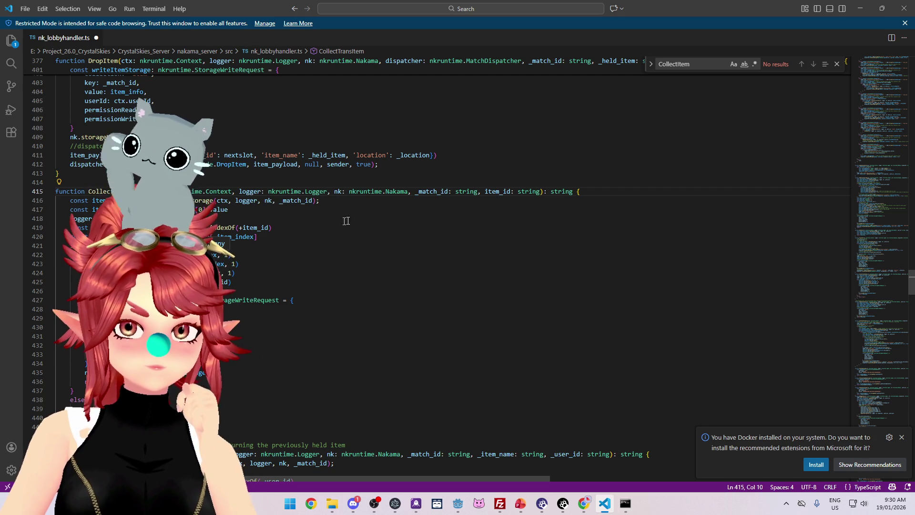
pyautogui.moveTo(162, 200)
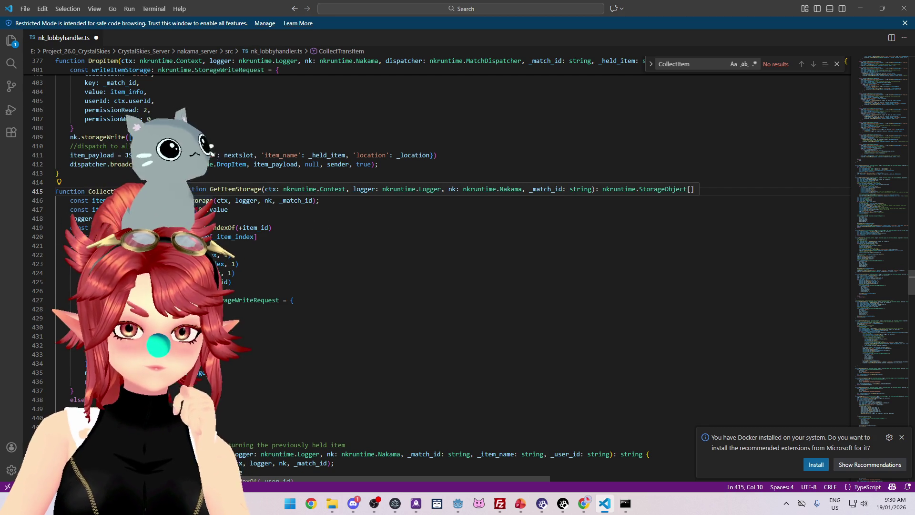
pyautogui.moveTo(107, 199)
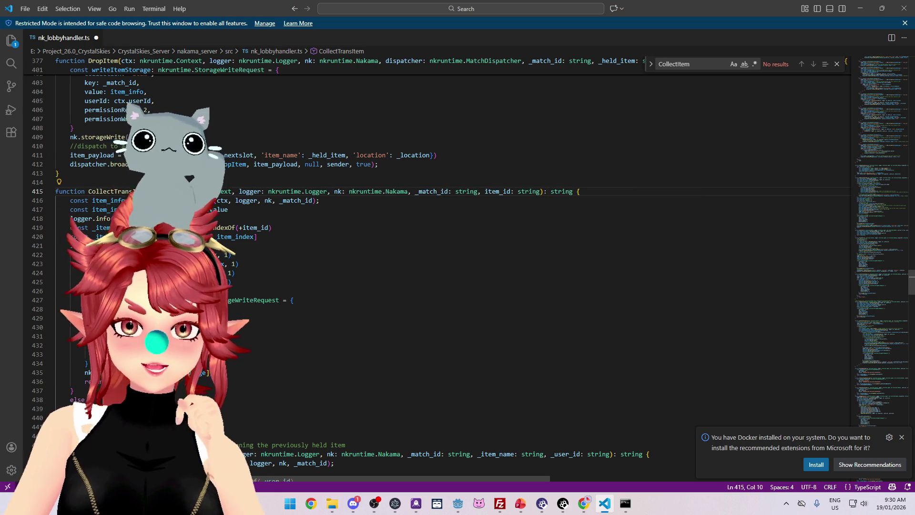
pyautogui.moveTo(191, 200)
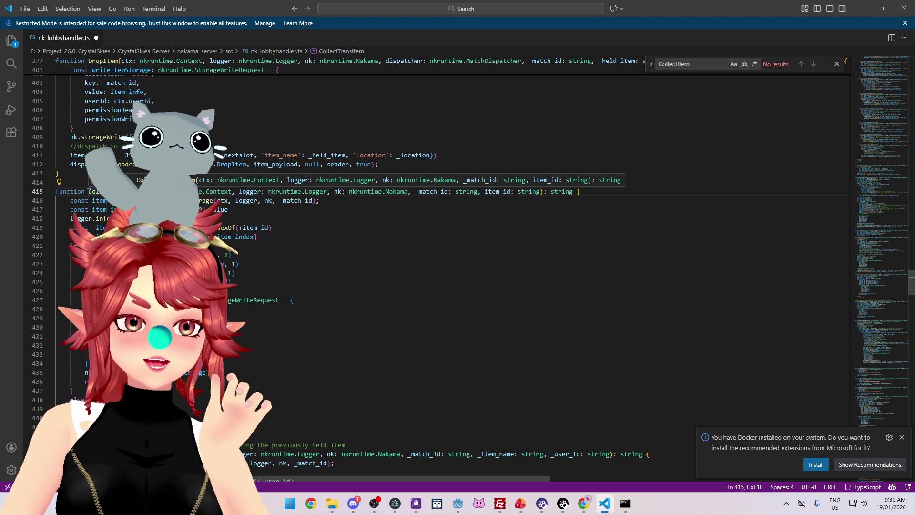
# Step: Select every CollectTransItem occurrence, then select CollectTrans in the definition's name
pyautogui.doubleClick(109, 191)
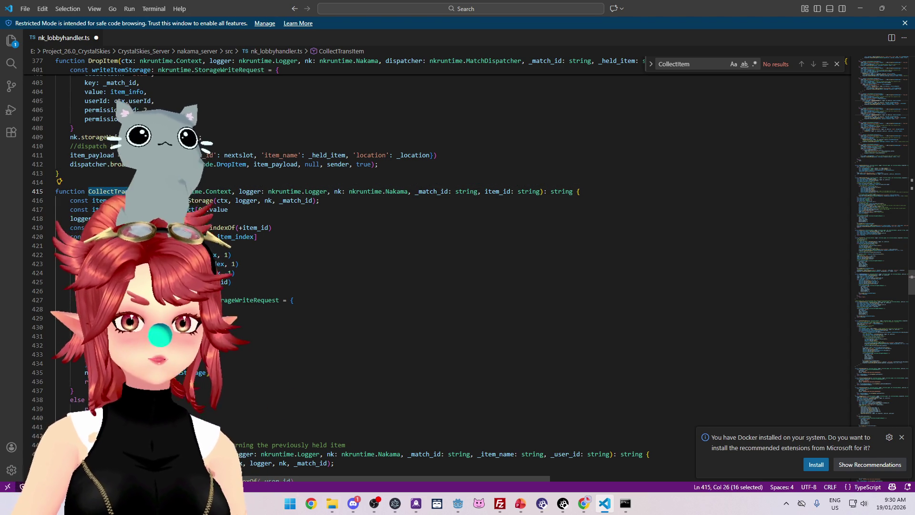
pyautogui.hotkey('ctrl', 'd')
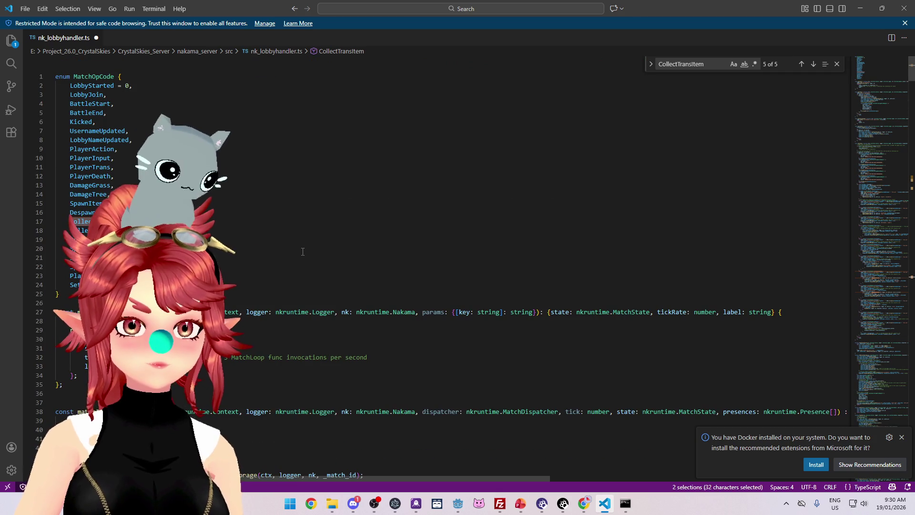
pyautogui.hotkey('ctrl', 'd')
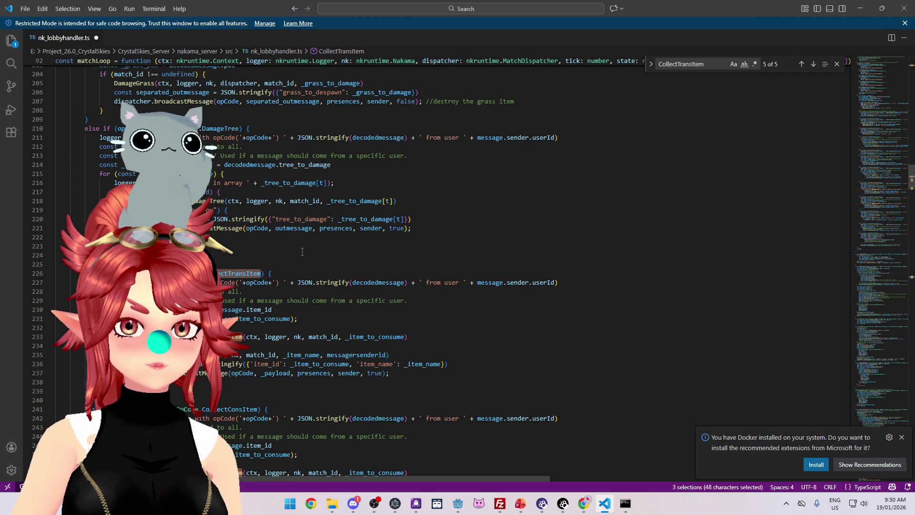
pyautogui.scroll(-20, 302, 251)
pyautogui.click(228, 291)
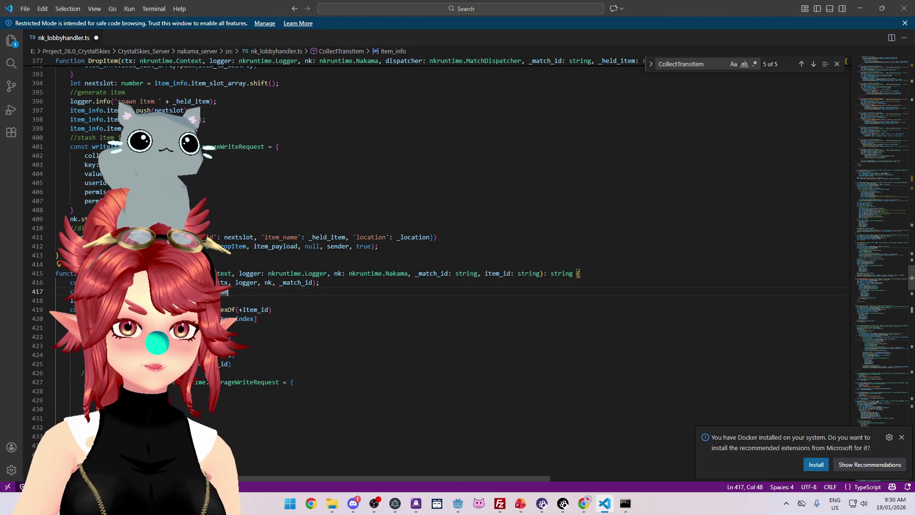
pyautogui.moveTo(88, 273); pyautogui.dragTo(133, 273)
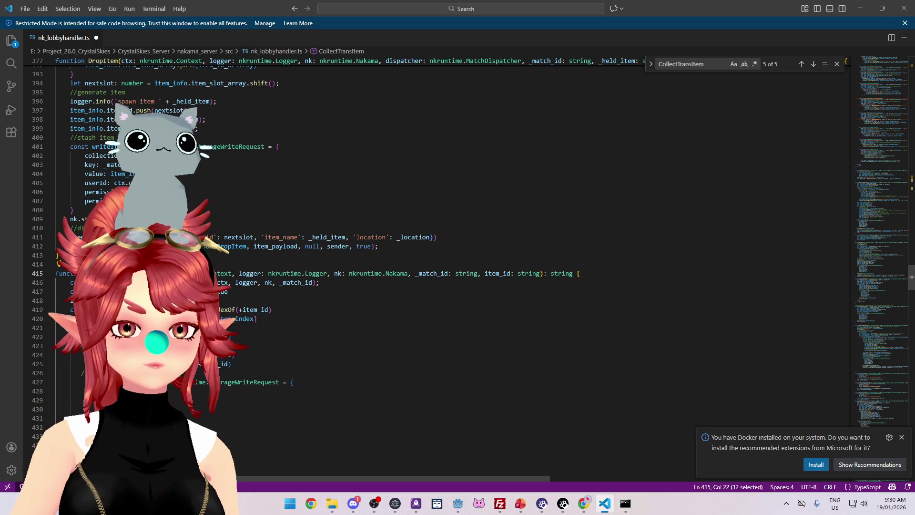
# Step: Rename the line 415 function from CollectTransItem to RemoveEnvItem
pyautogui.write('Remove')
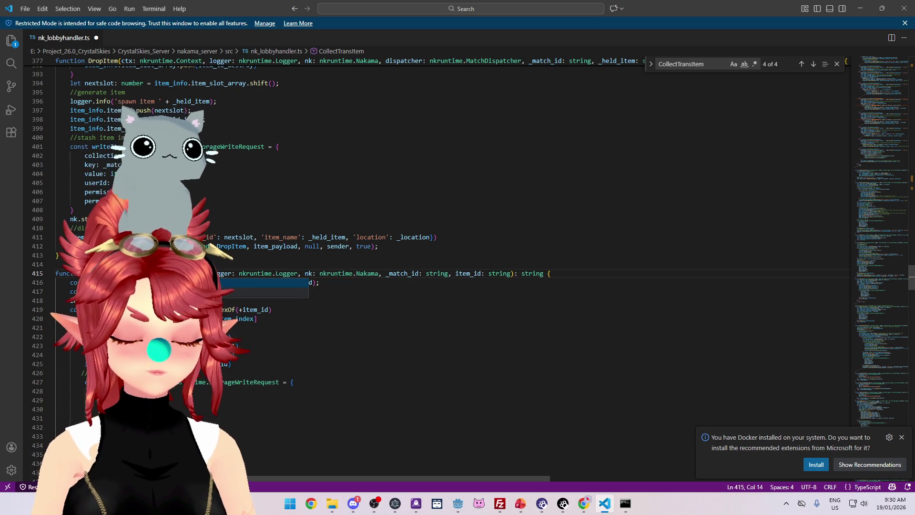
pyautogui.press('Right')
pyautogui.press('Right')
pyautogui.press('Right')
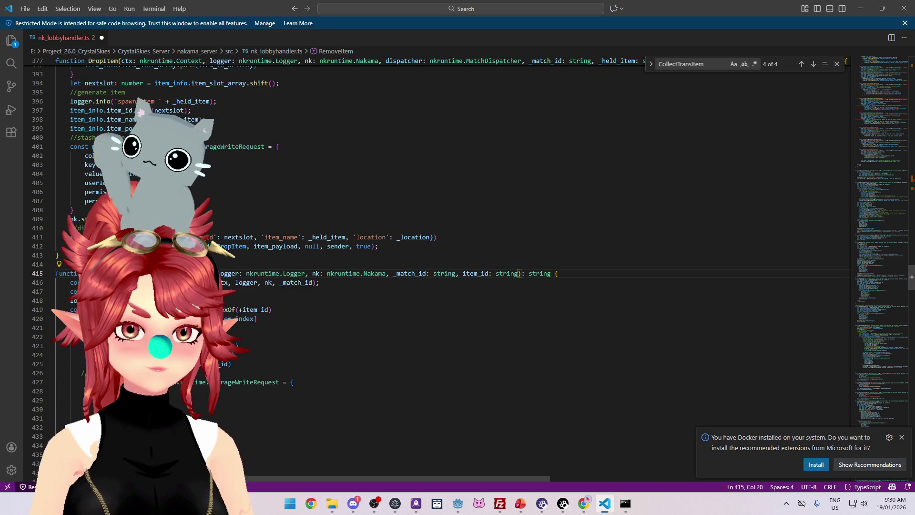
pyautogui.write('Env')
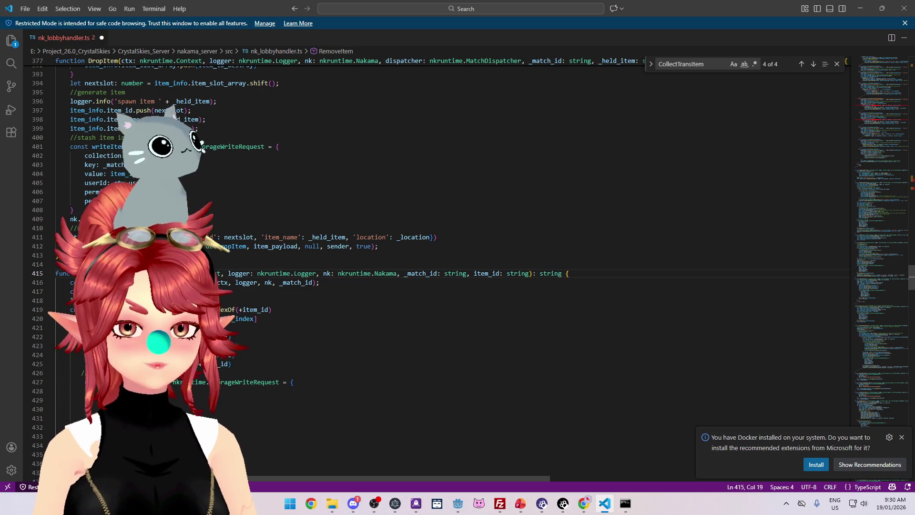
pyautogui.doubleClick(112, 273)
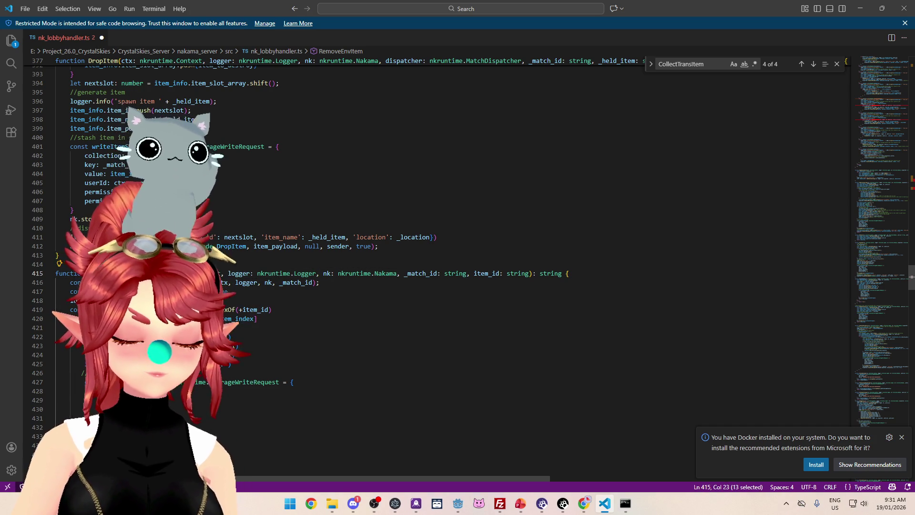
pyautogui.click(88, 273)
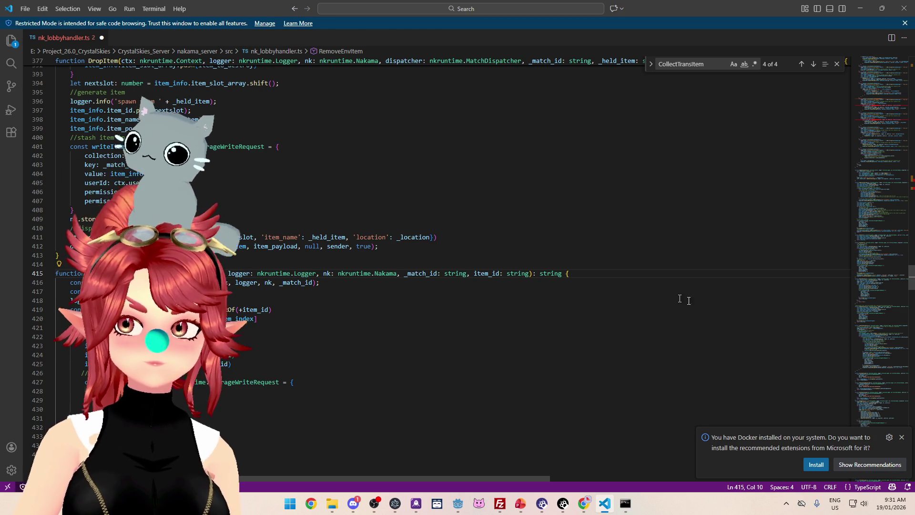
pyautogui.moveTo(912, 278); pyautogui.dragTo(912, 188)
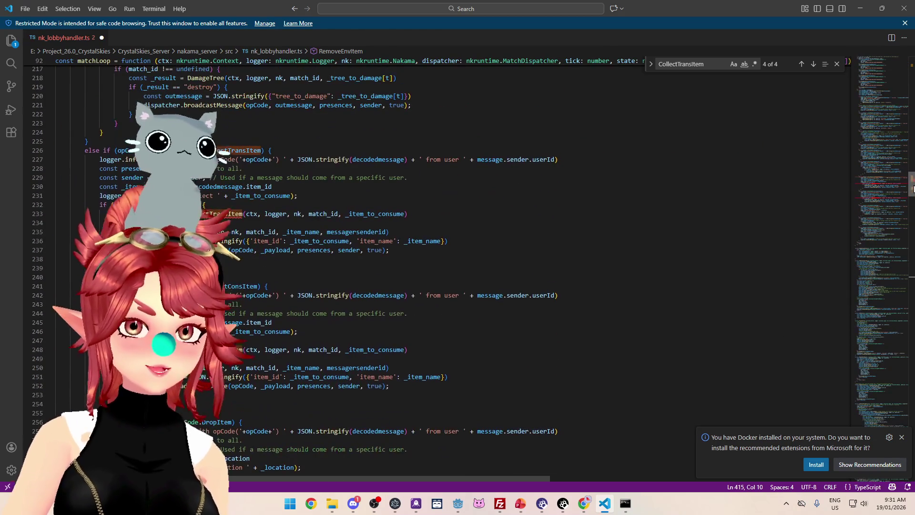
# Step: Change the calls on lines 233 and 248 from CollectTransItem to RemoveEnvItem
pyautogui.scroll(-1, 221, 233)
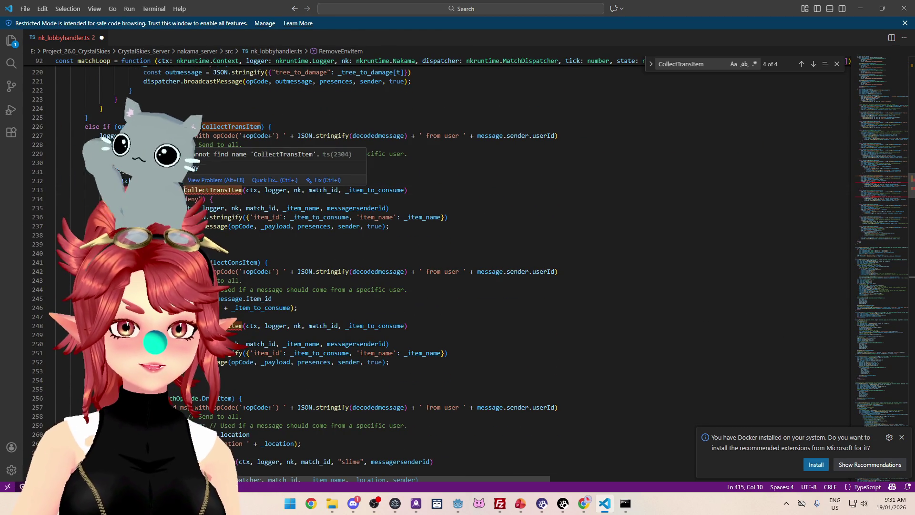
pyautogui.moveTo(184, 192); pyautogui.dragTo(220, 191)
pyautogui.write('Remove')
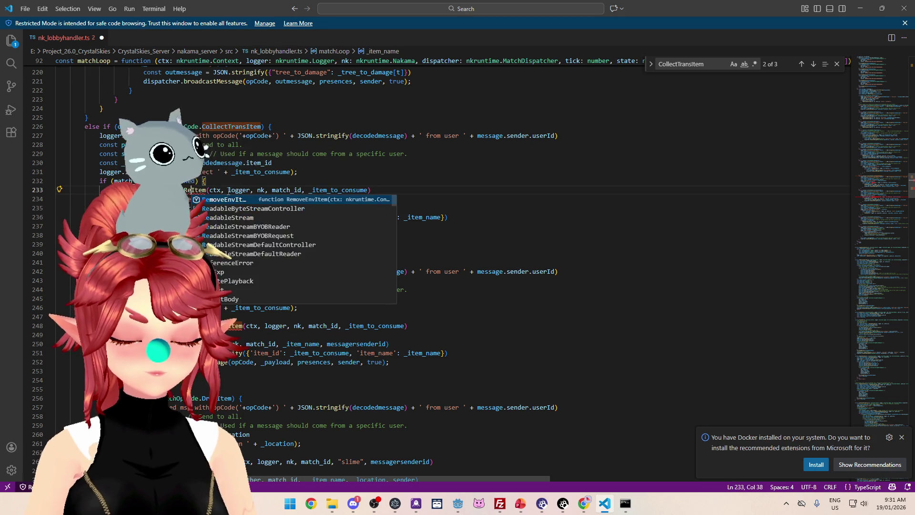
pyautogui.write('Env')
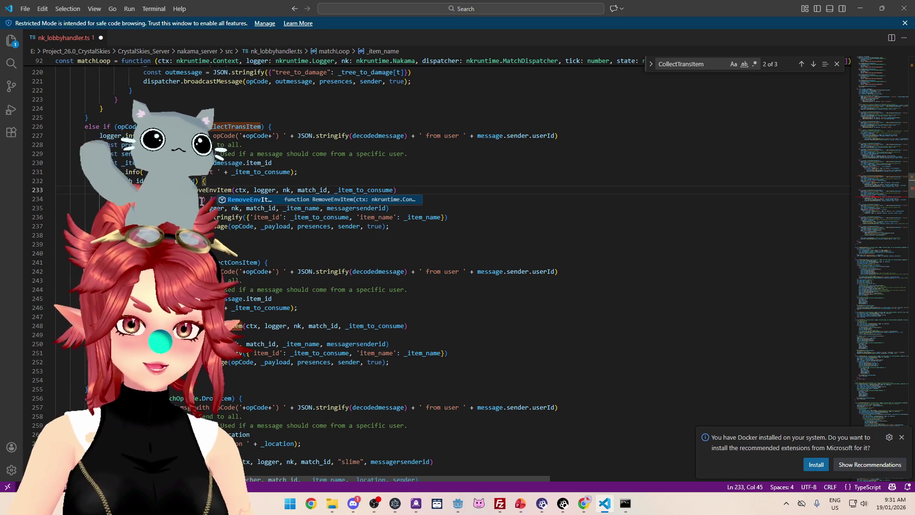
pyautogui.moveTo(184, 190); pyautogui.dragTo(218, 199)
pyautogui.press('F3')
pyautogui.write('RemoveEnv')
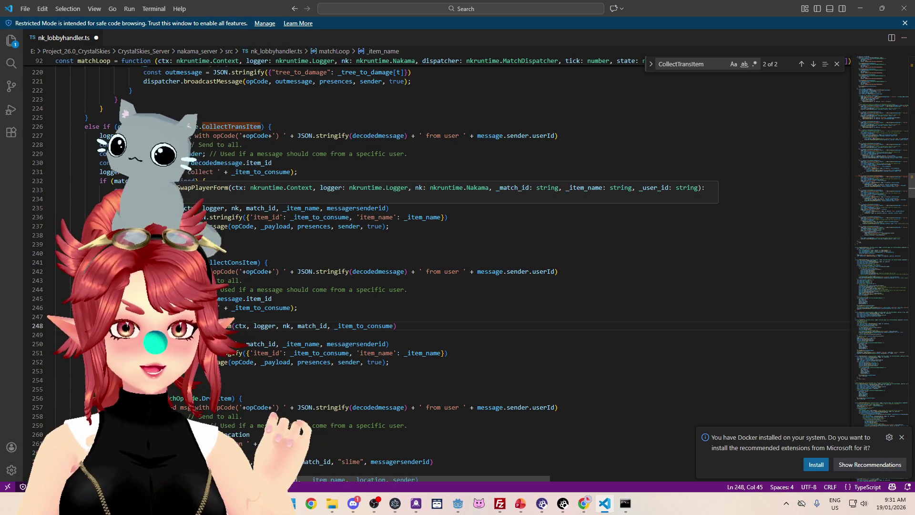
# Step: Jump from the consumable branch at line 250 to the SwapPlayerForm definition
pyautogui.click(151, 208)
pyautogui.moveTo(267, 335)
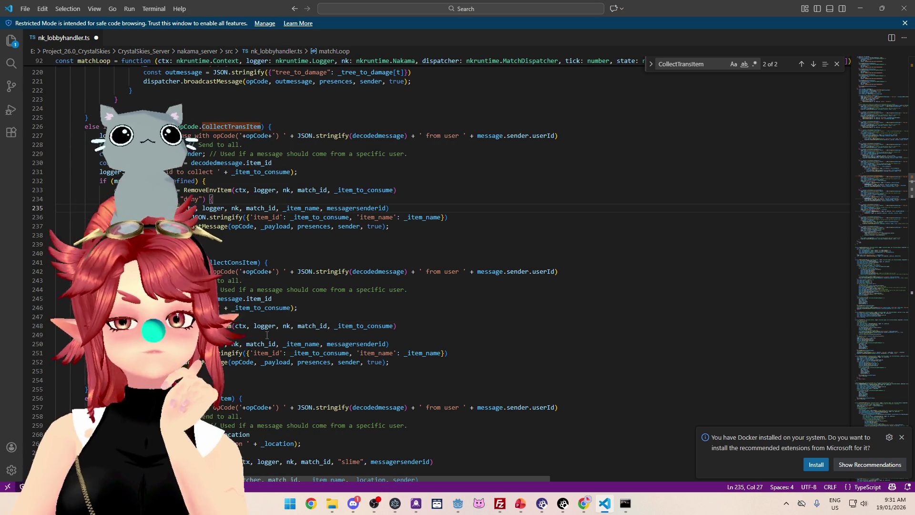
pyautogui.scroll(-1, 266, 342)
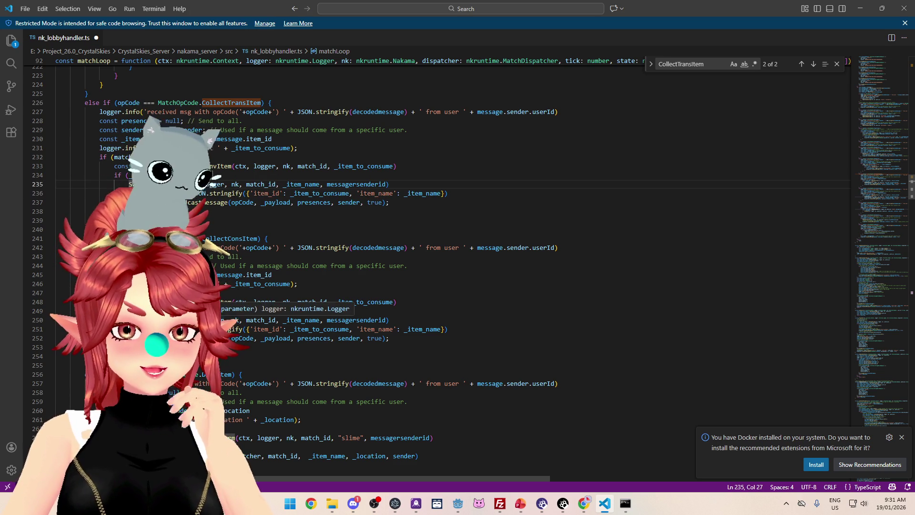
pyautogui.click(136, 320)
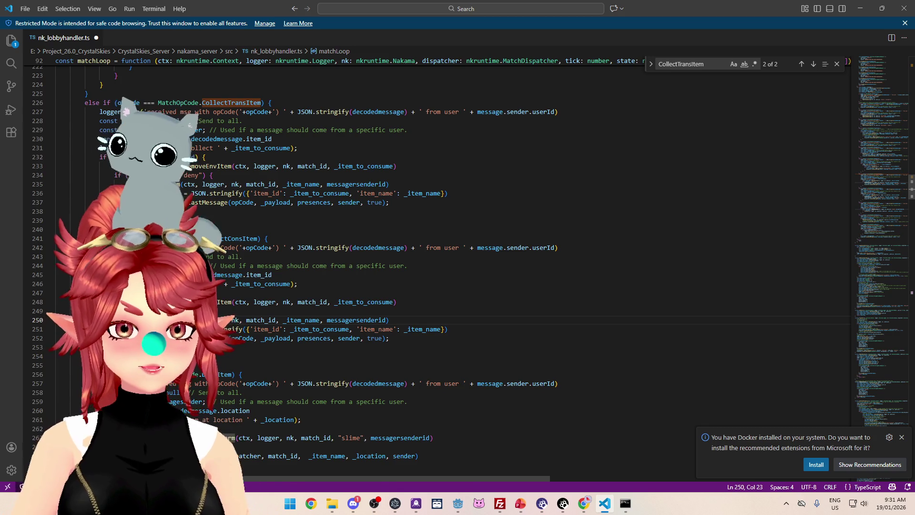
pyautogui.press('F12')
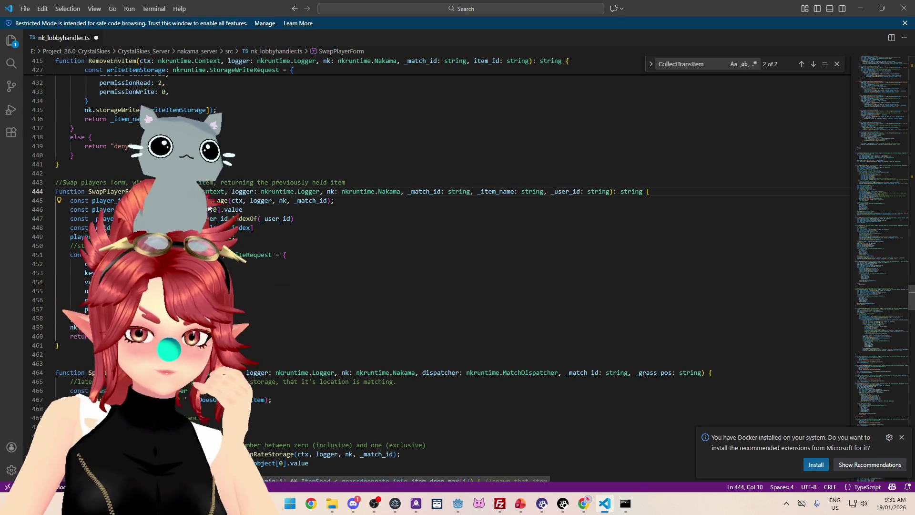
# Step: Duplicate the SwapPlayerForm function below itself and rename the copy CollectConsItem
pyautogui.moveTo(110, 191)
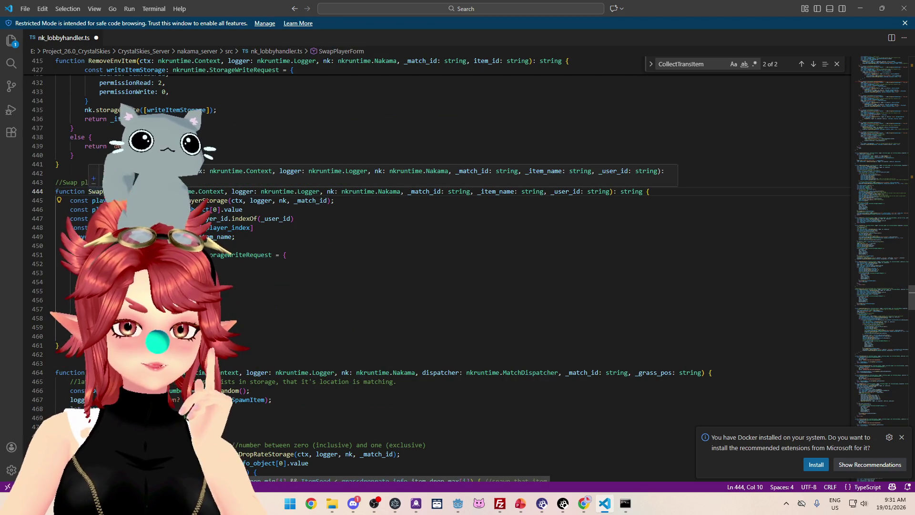
pyautogui.moveTo(229, 237)
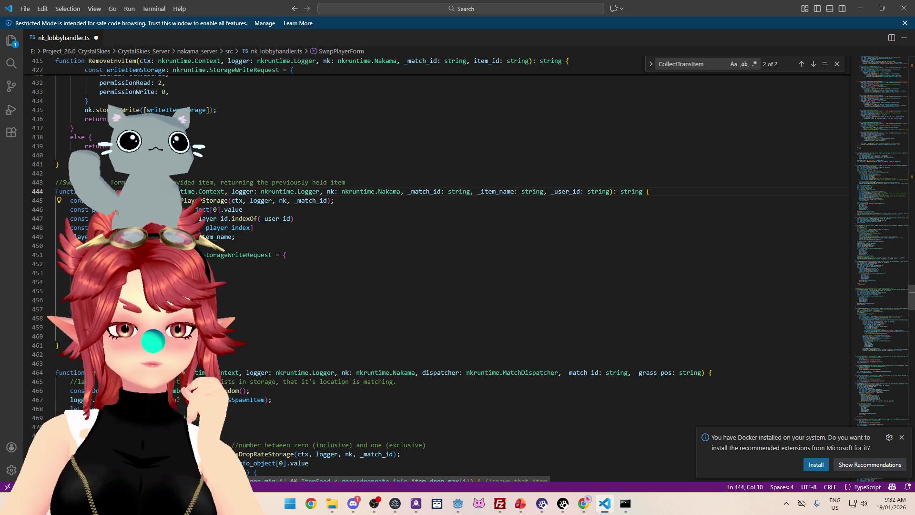
pyautogui.moveTo(59, 345); pyautogui.dragTo(49, 199)
pyautogui.hotkey('ctrl', 'c')
pyautogui.click(57, 363)
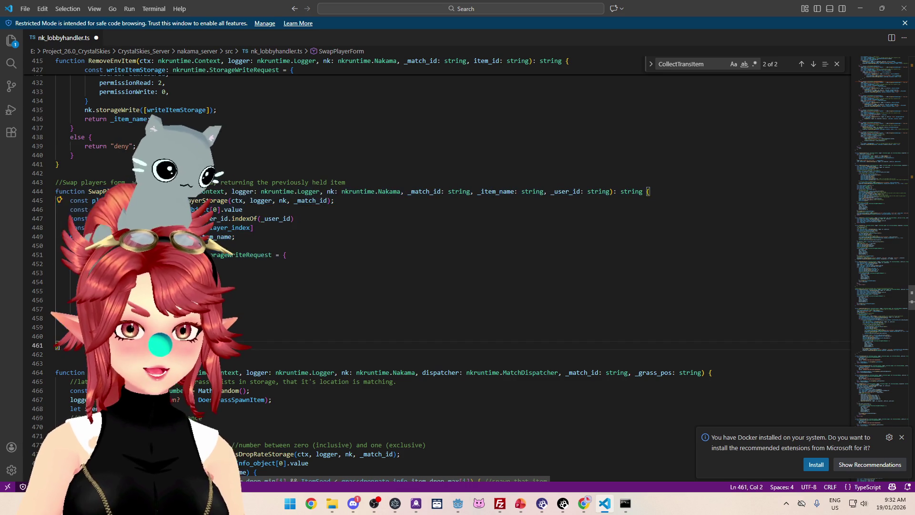
pyautogui.hotkey('ctrl', 'v')
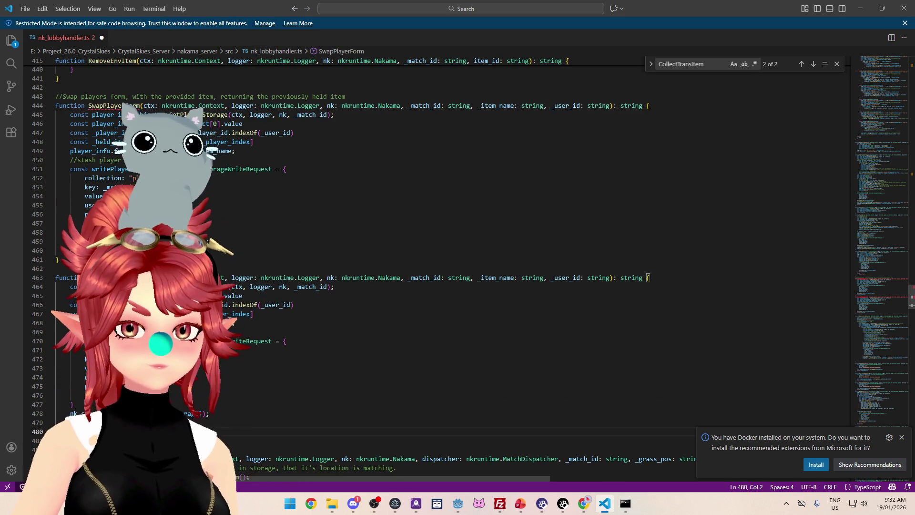
pyautogui.moveTo(88, 277); pyautogui.dragTo(125, 277)
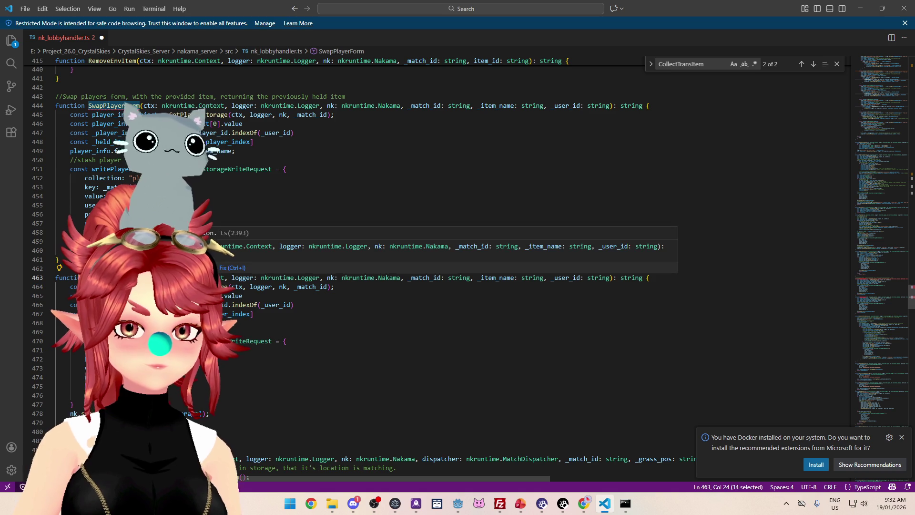
pyautogui.write('DropItem')
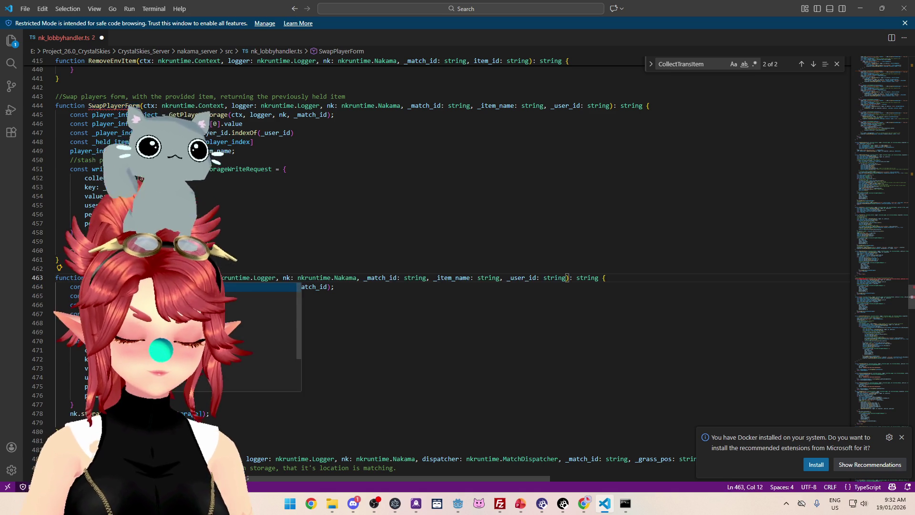
pyautogui.write('onsumab')
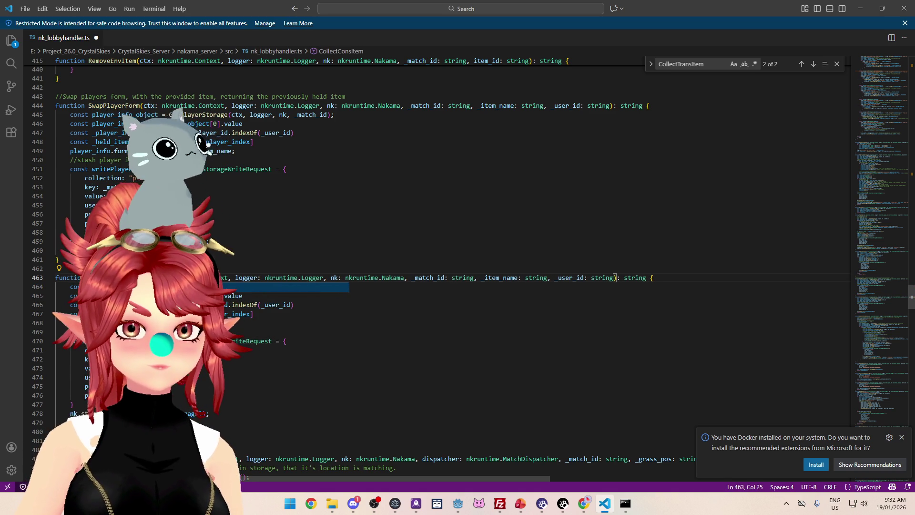
# Step: Replace the word on line 468 of CollectConsItem with held_item
pyautogui.click(161, 331)
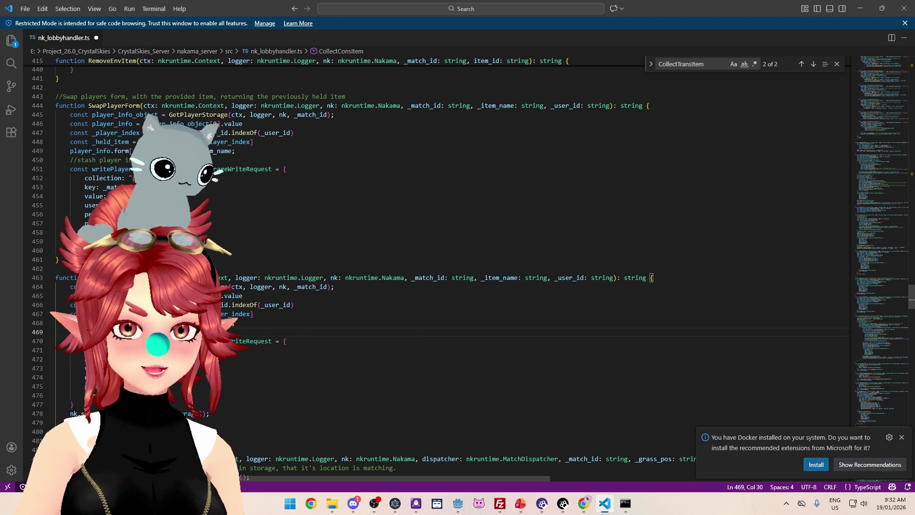
pyautogui.doubleClick(120, 323)
pyautogui.write('held_ite')
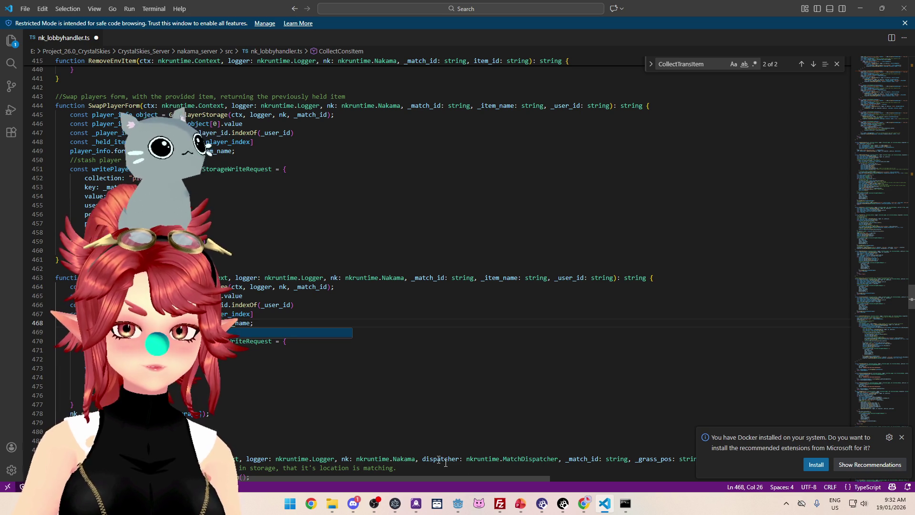
pyautogui.click(25, 9)
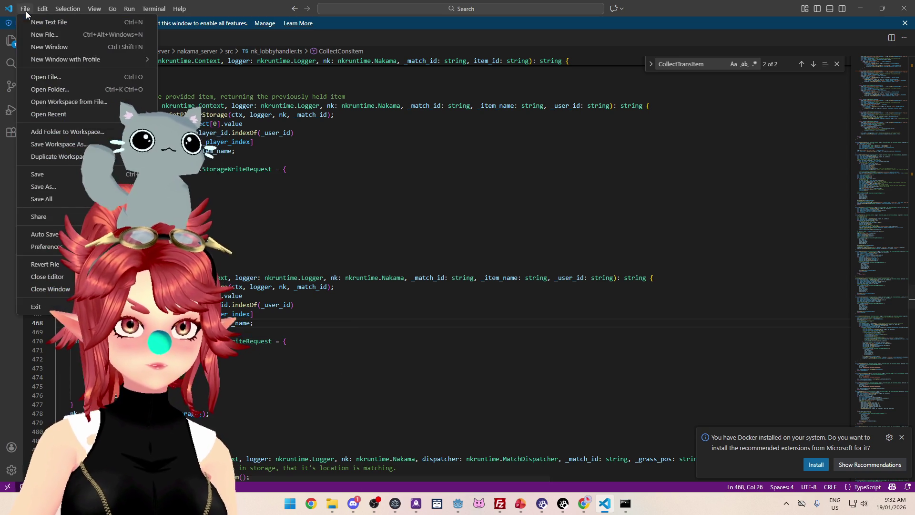
# Step: Open rpccreatelobby.ts from src for reference, then return to nk_lobbyhandler.ts
pyautogui.click(47, 77)
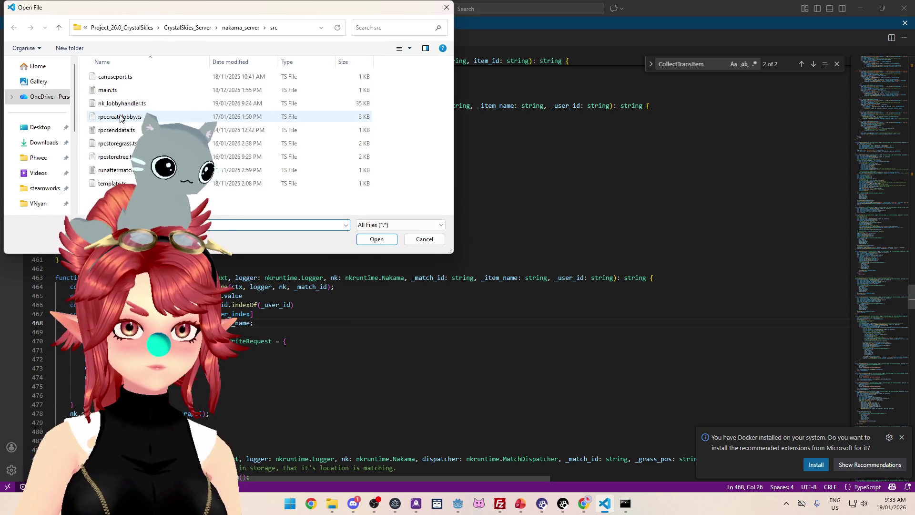
pyautogui.doubleClick(120, 117)
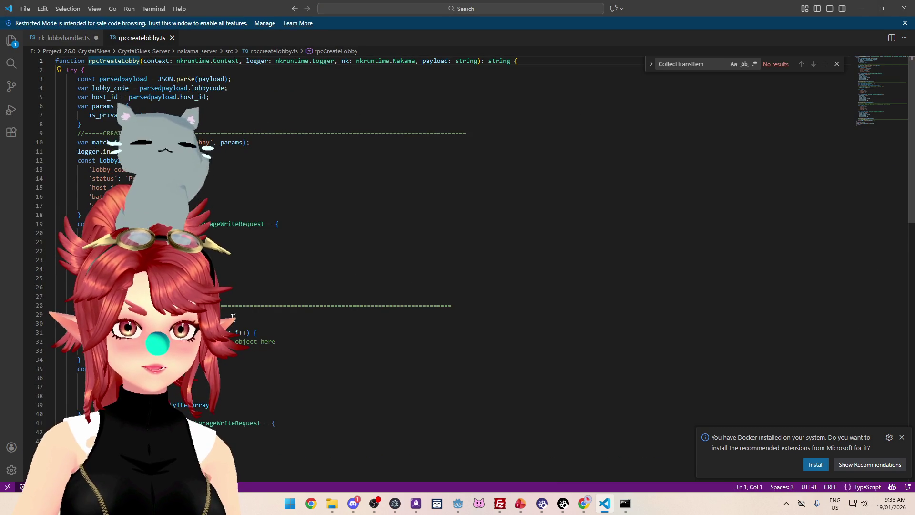
pyautogui.scroll(-10, 234, 316)
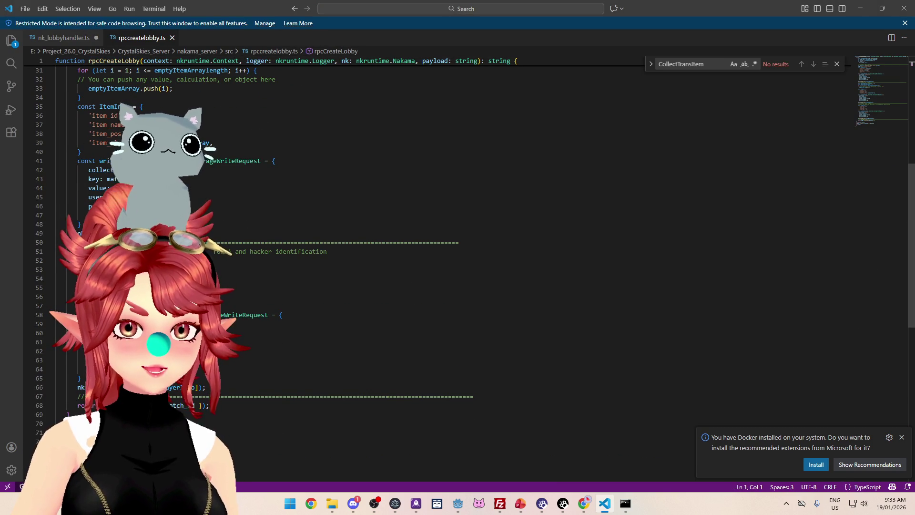
pyautogui.click(63, 38)
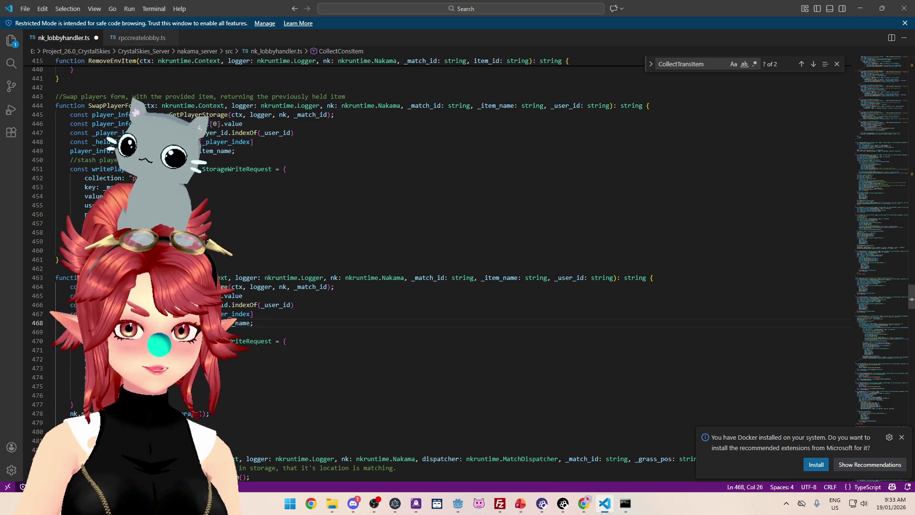
pyautogui.click(165, 341)
# Step: Review lines 467 and 449 and the SwapPlayerForm comment on line 443
pyautogui.click(267, 312)
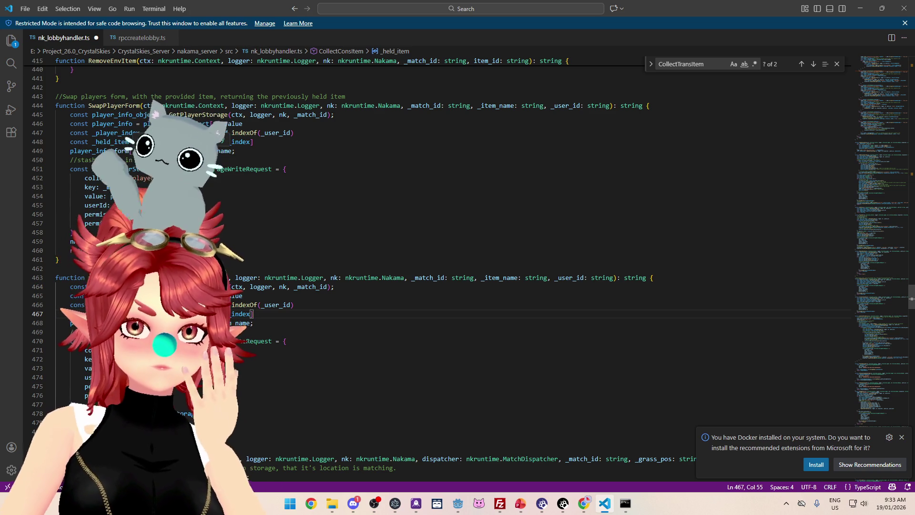
pyautogui.click(286, 151)
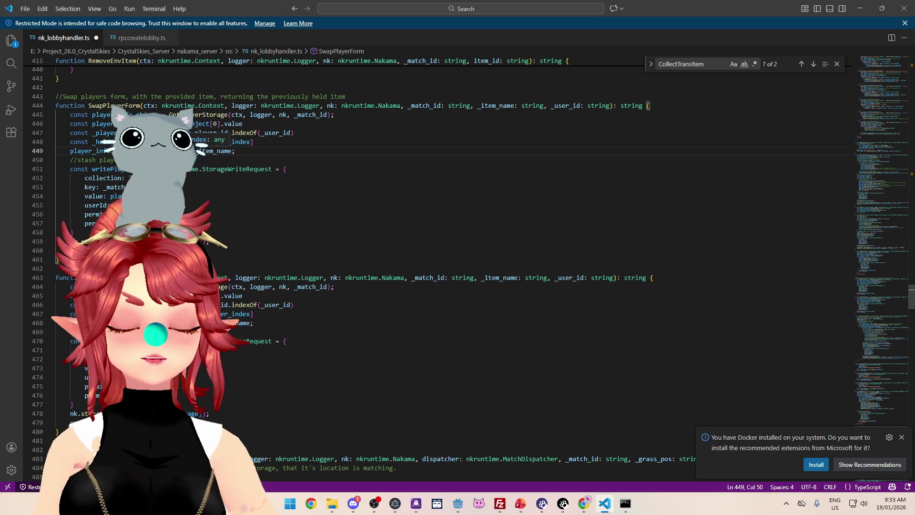
pyautogui.click(110, 96)
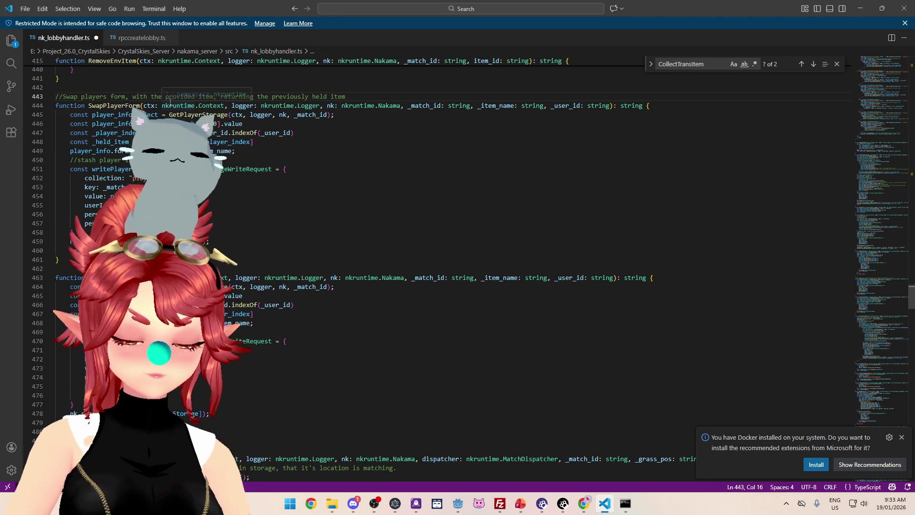
pyautogui.hotkey('alt', 'Left')
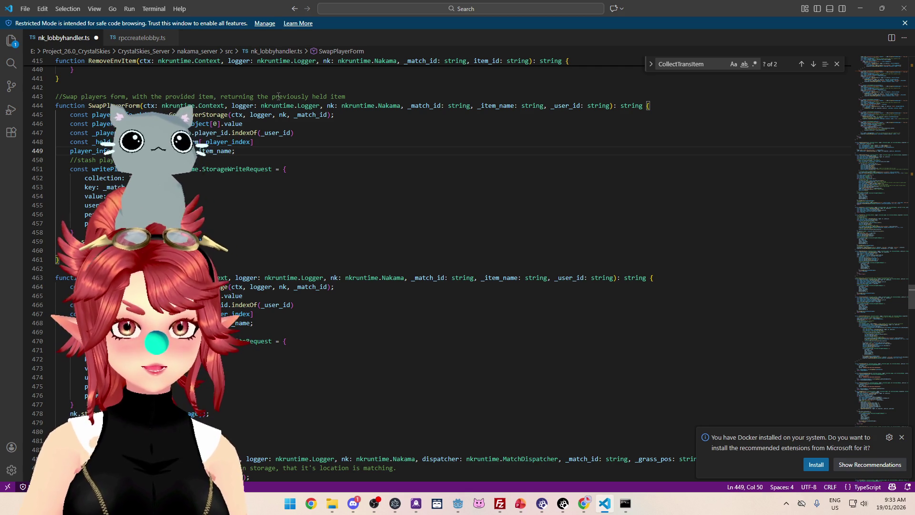
# Step: Append (if swapping from slime, returns "slime") to the SwapPlayerForm comment
pyautogui.click(366, 96)
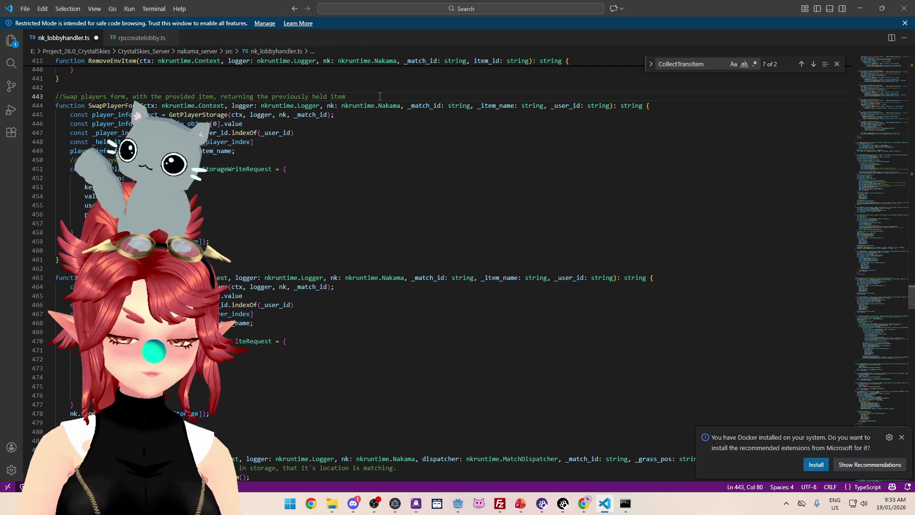
pyautogui.scroll(1, 379, 97)
pyautogui.write('(')
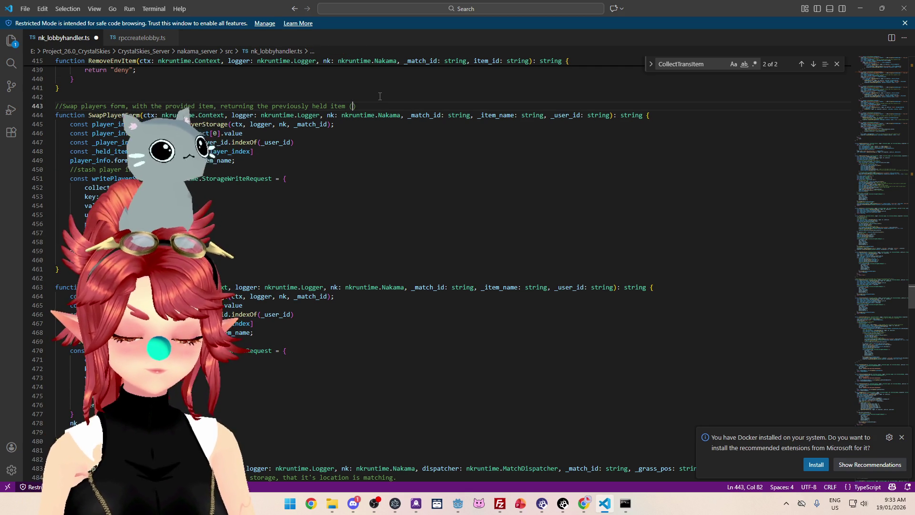
pyautogui.write('if')
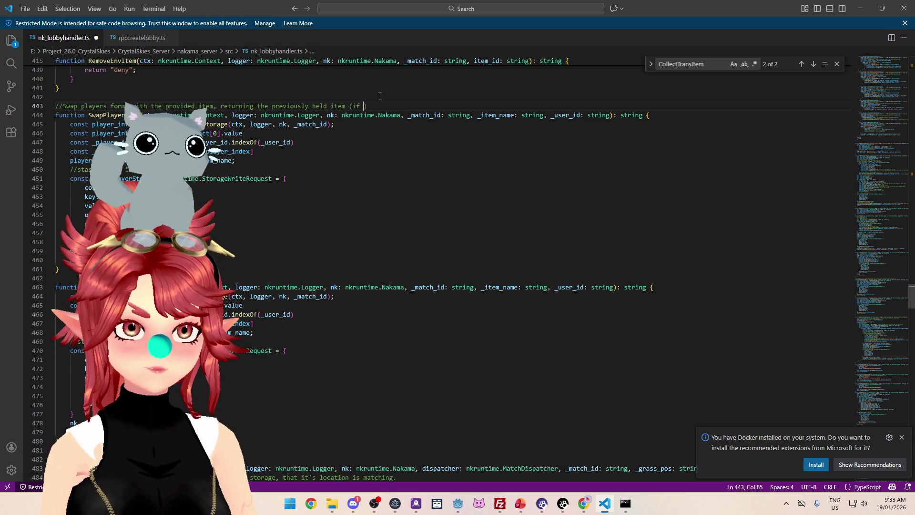
pyautogui.write(' swapping form slim')
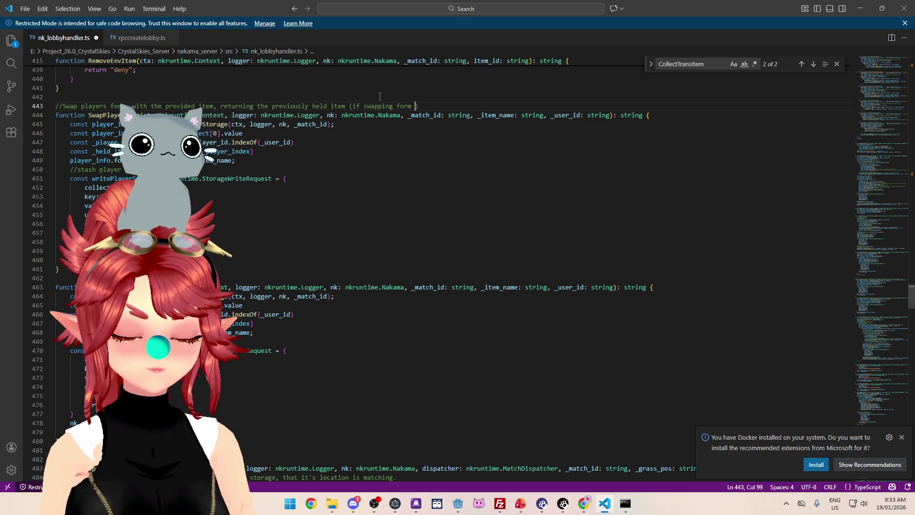
pyautogui.write('e')
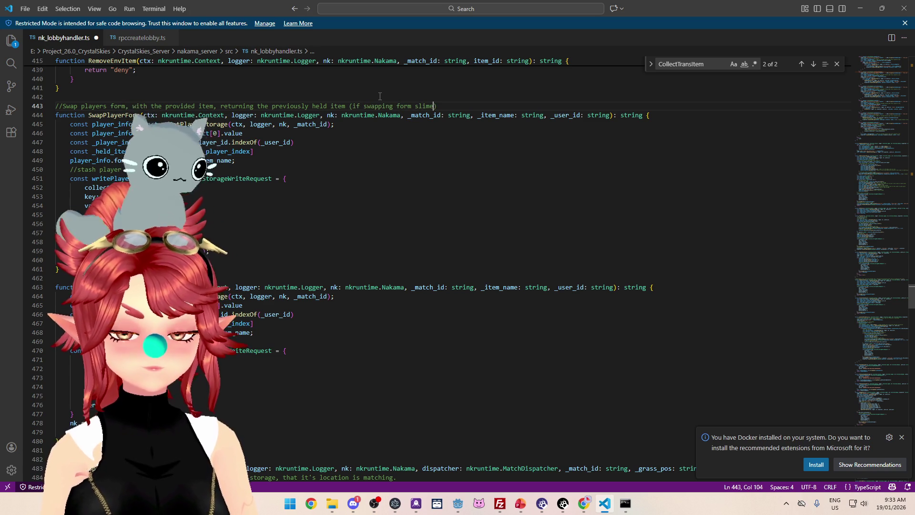
pyautogui.press('BackSpace')
pyautogui.press('BackSpace')
pyautogui.press('BackSpace')
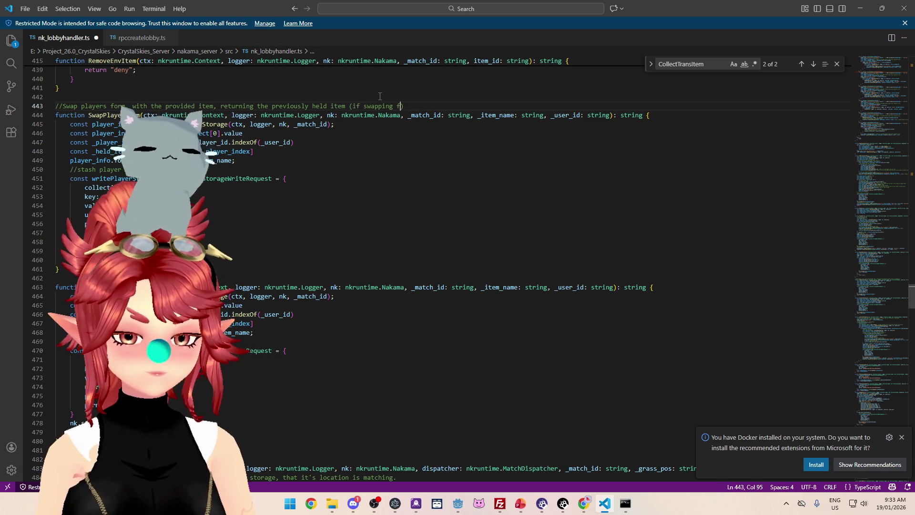
pyautogui.write('rom')
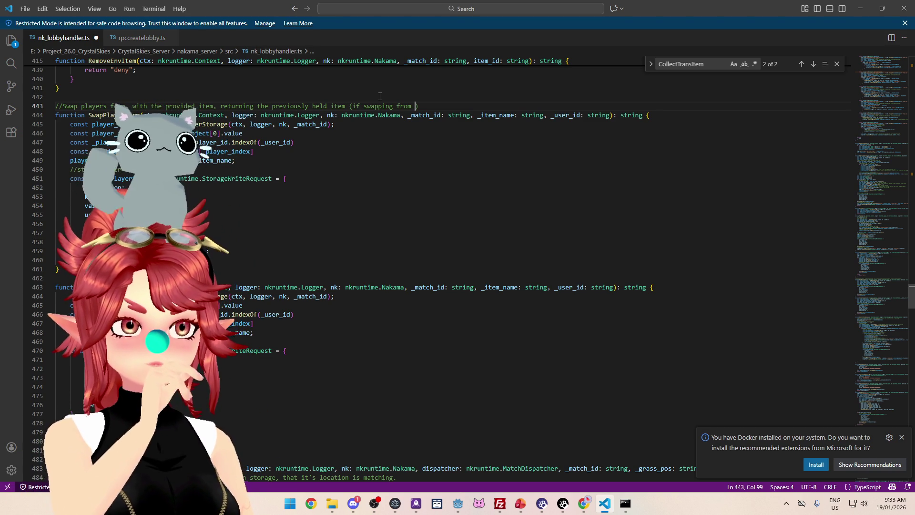
pyautogui.write('slime, ')
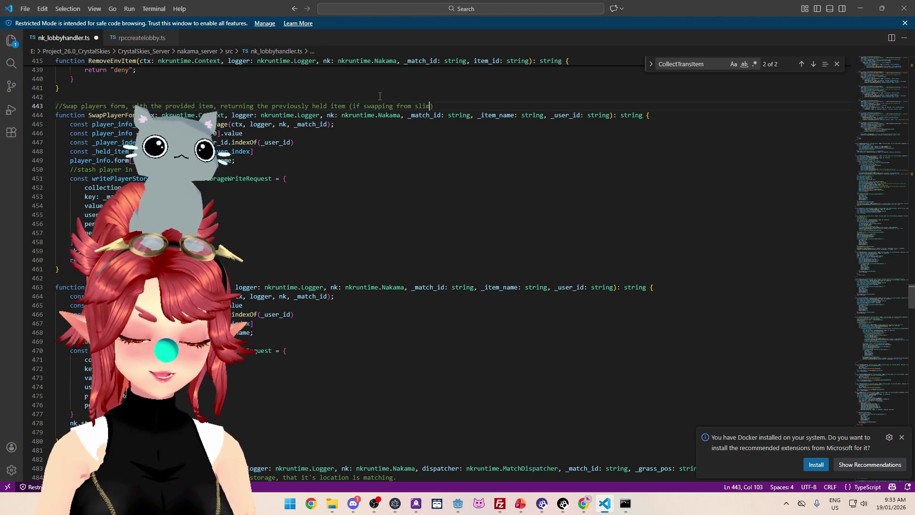
pyautogui.write('returns')
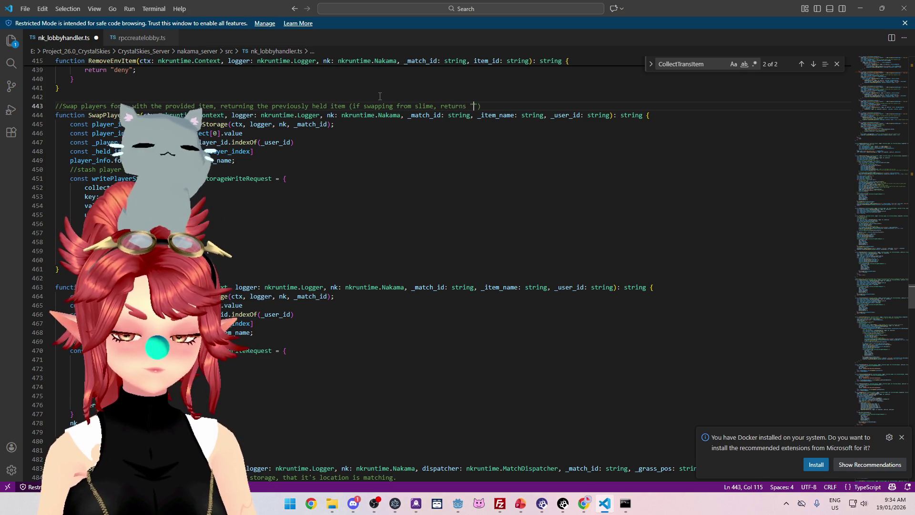
pyautogui.write(' "slime')
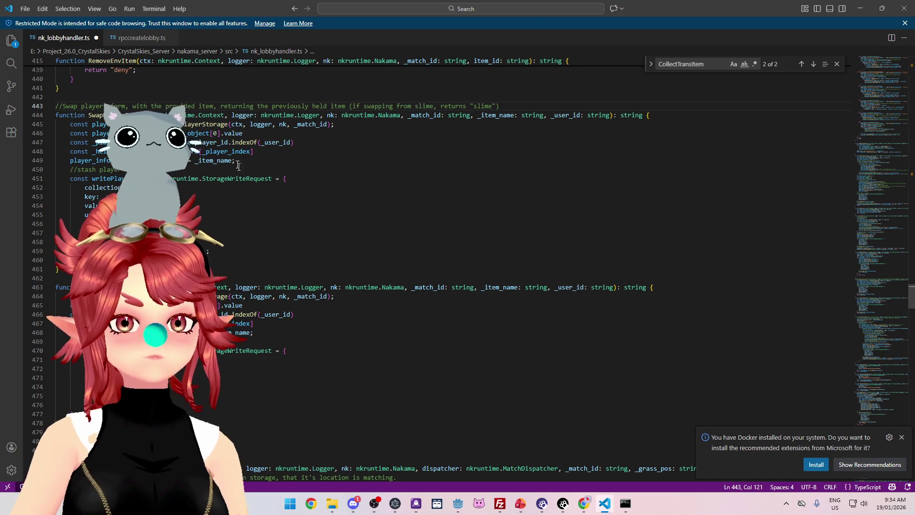
pyautogui.scroll(-1, 232, 157)
pyautogui.click(56, 254)
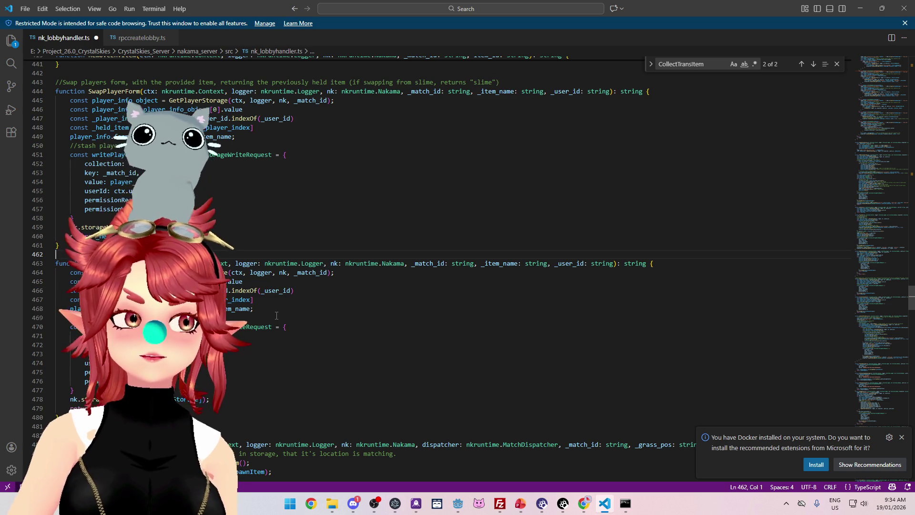
# Step: Try removing line 463's return type and the function's return line, then undo both edits
pyautogui.scroll(-1, 276, 316)
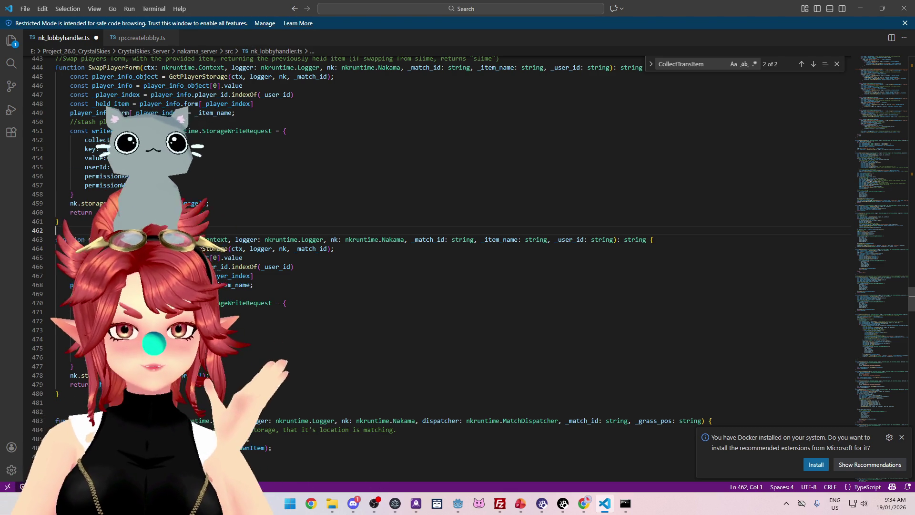
pyautogui.doubleClick(636, 239)
pyautogui.press('BackSpace')
pyautogui.press('BackSpace')
pyautogui.press('BackSpace')
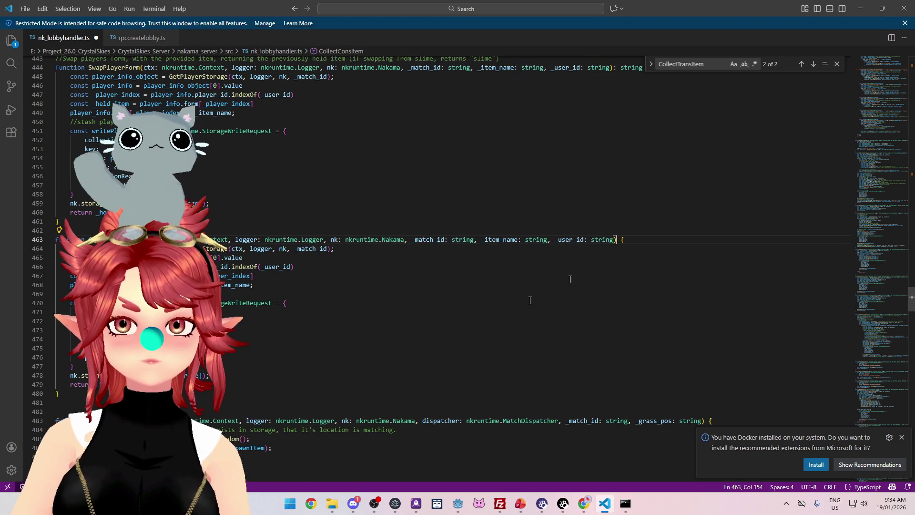
pyautogui.moveTo(212, 376); pyautogui.dragTo(203, 385)
pyautogui.press('BackSpace')
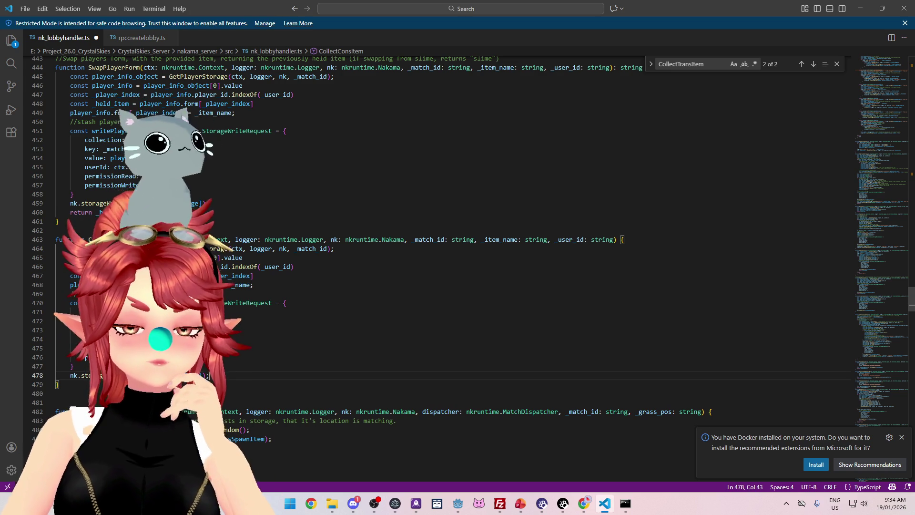
pyautogui.click(245, 248)
pyautogui.press('End')
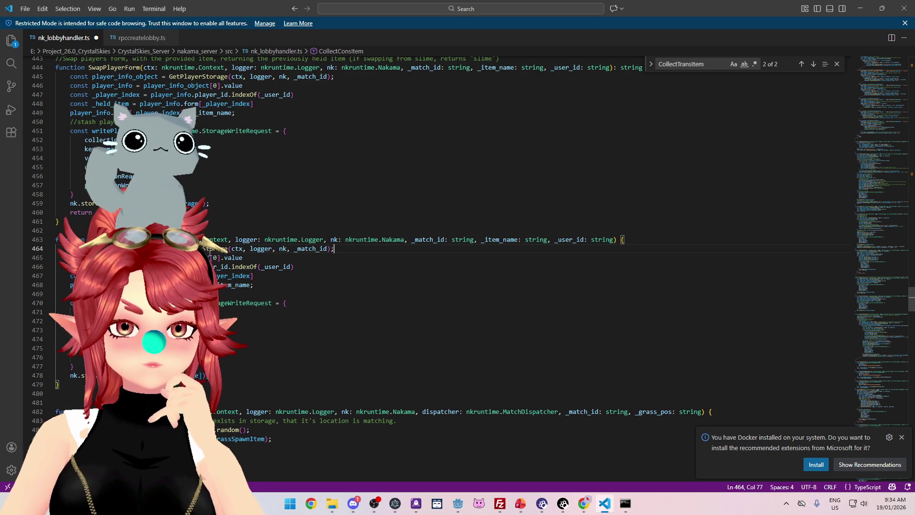
pyautogui.click(110, 248)
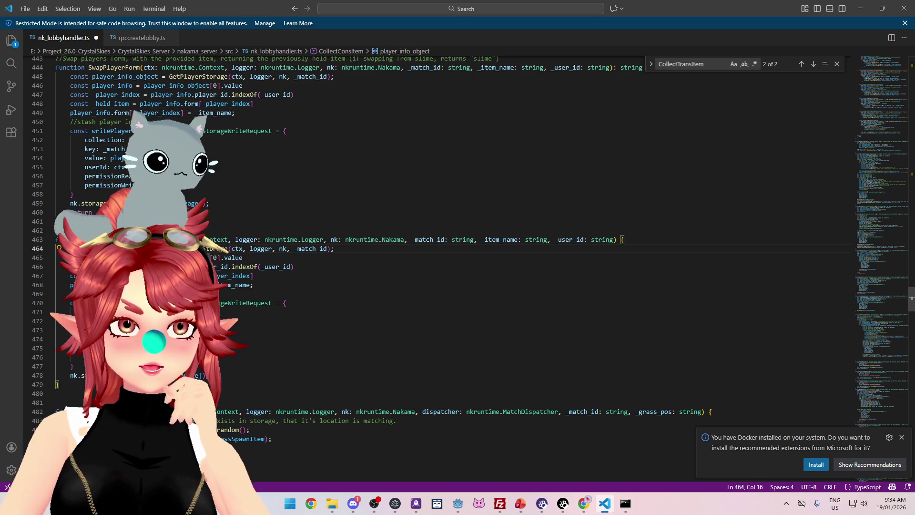
pyautogui.hotkey('ctrl', 'z')
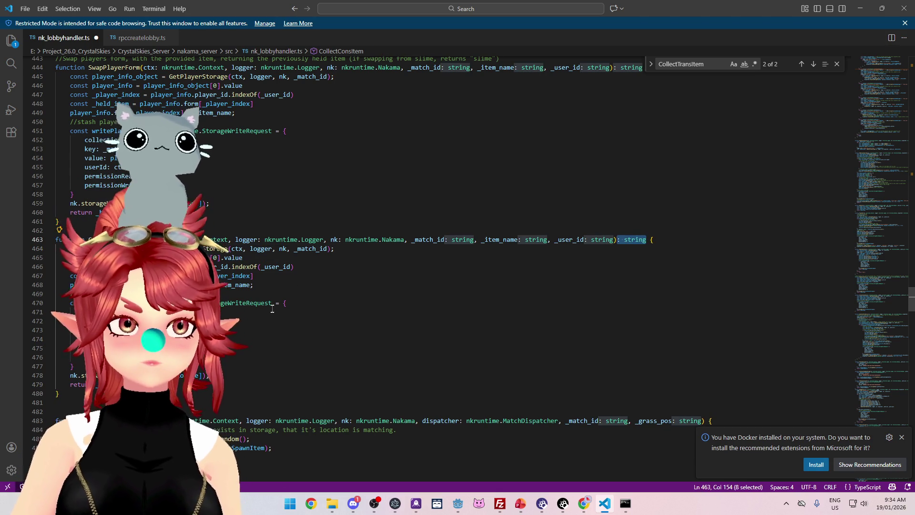
# Step: Delete the duplicate const _held_item line in CollectConsItem and the blank line it leaves
pyautogui.click(309, 314)
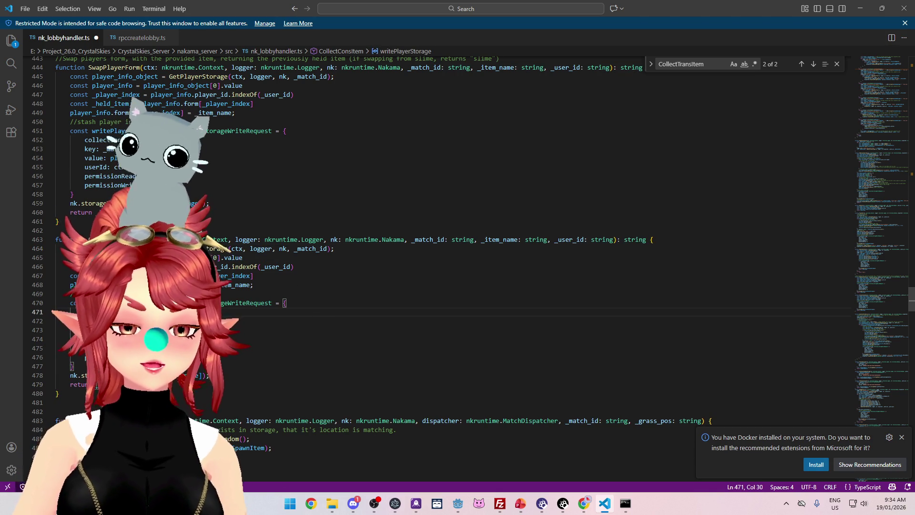
pyautogui.doubleClick(114, 384)
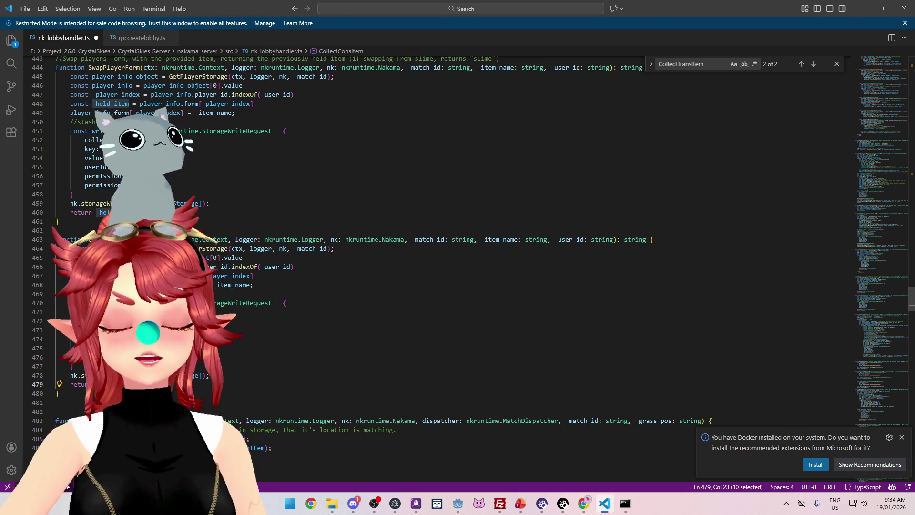
pyautogui.click(107, 384)
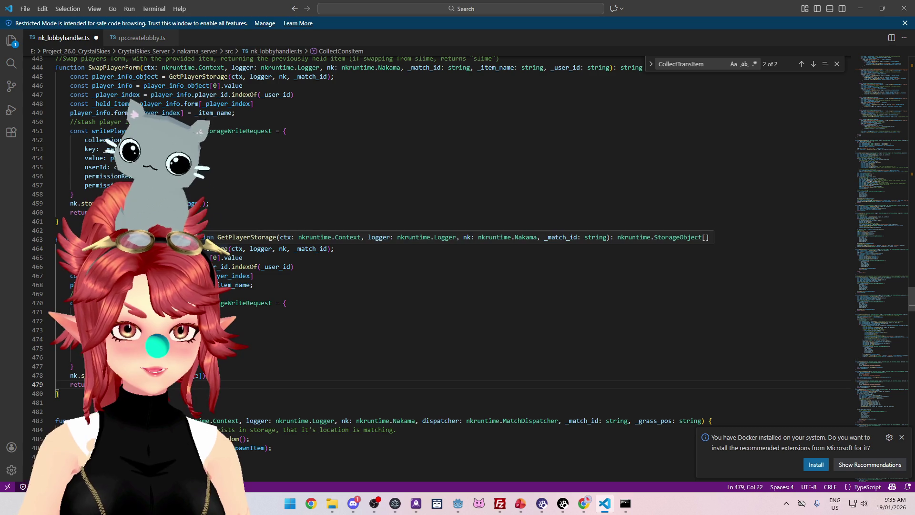
pyautogui.moveTo(264, 280); pyautogui.dragTo(56, 276)
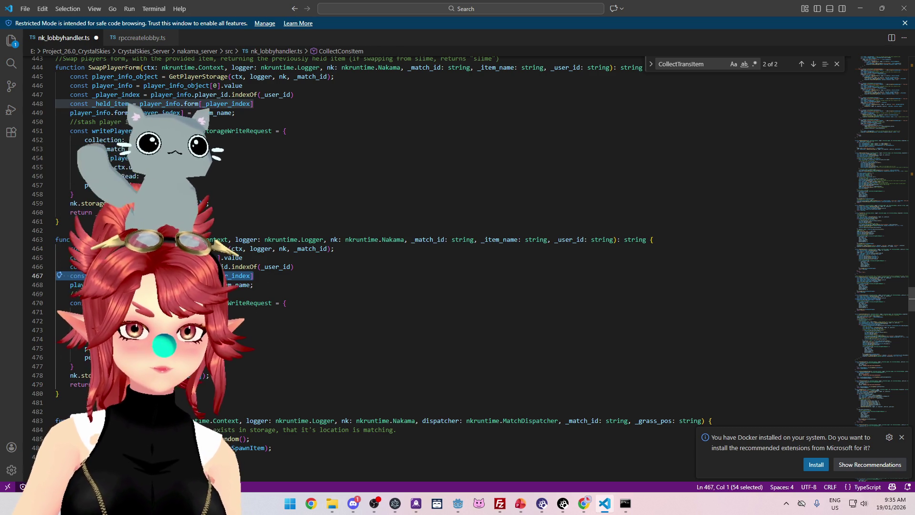
pyautogui.press('Delete')
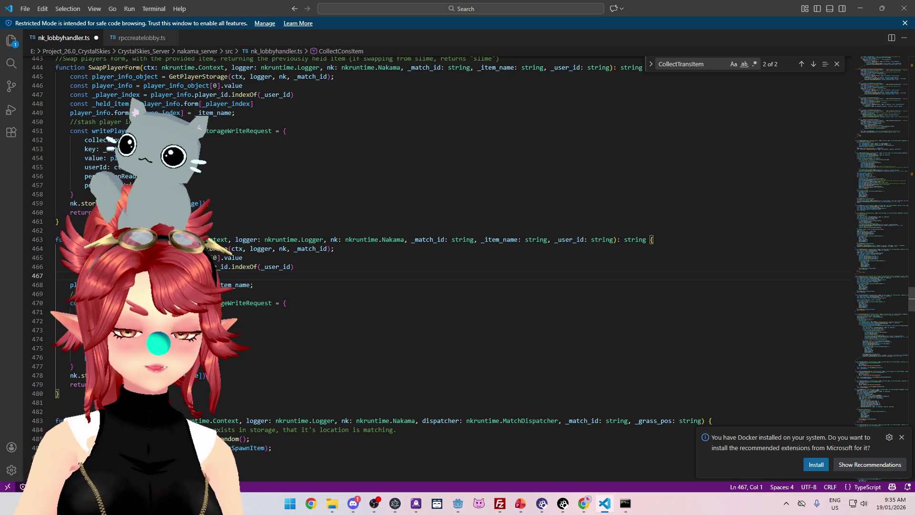
pyautogui.press('BackSpace')
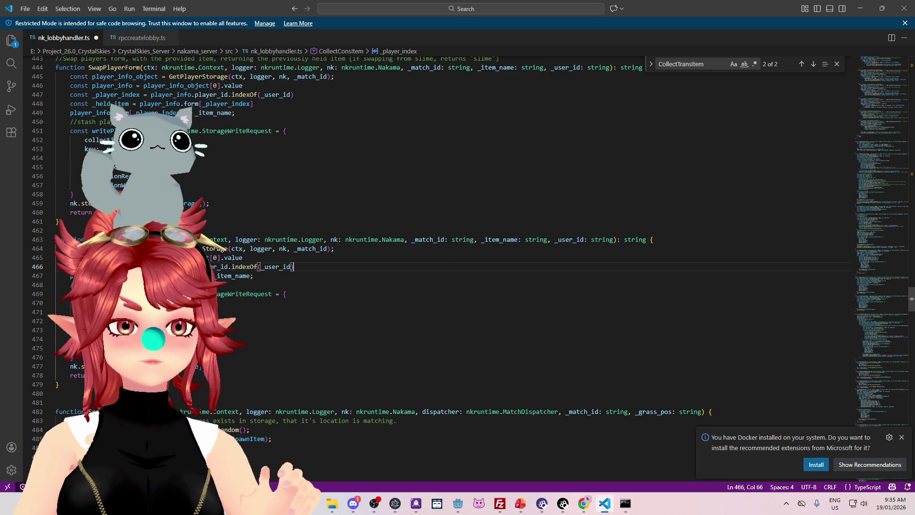
pyautogui.moveTo(119, 239)
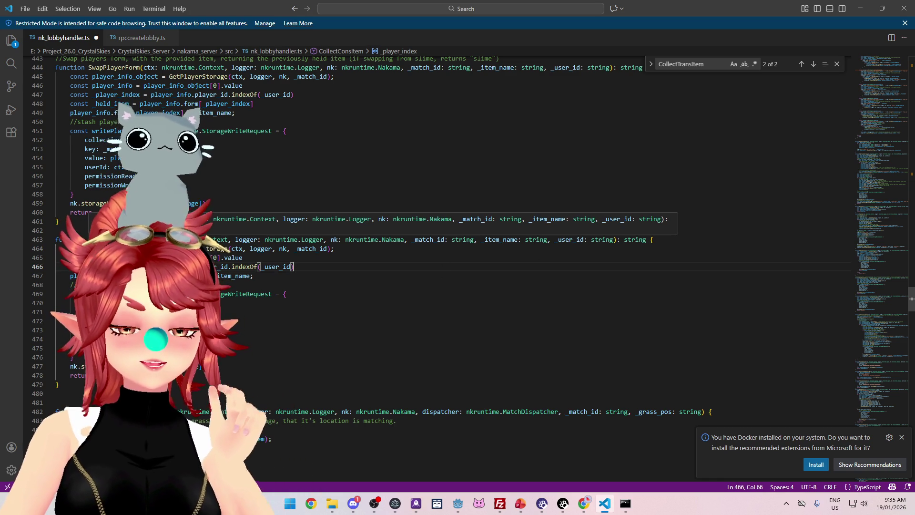
pyautogui.scroll(1, 241, 370)
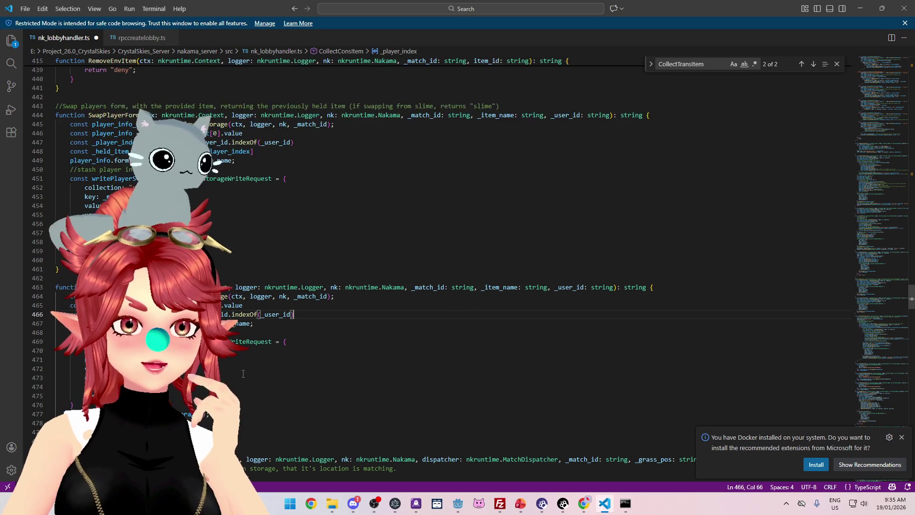
# Step: Replace 'Swap' with 'Update' and 'CollectCons' with 'UpdateHeld' in the function names, then scroll to line 235
pyautogui.moveTo(124, 263)
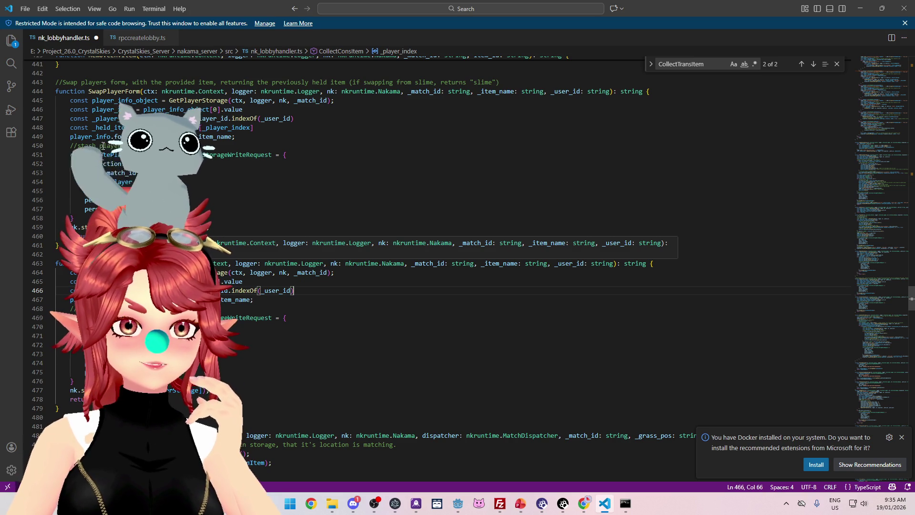
pyautogui.moveTo(90, 91)
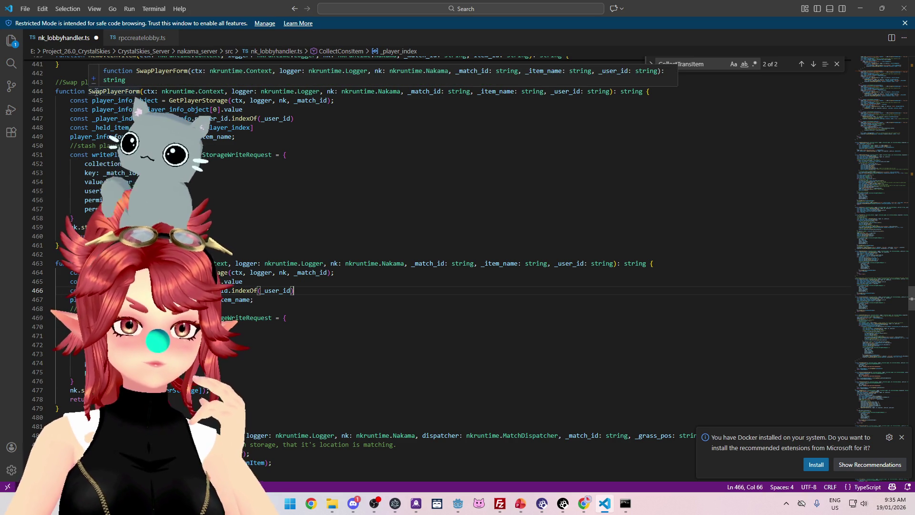
pyautogui.moveTo(89, 91); pyautogui.dragTo(105, 91)
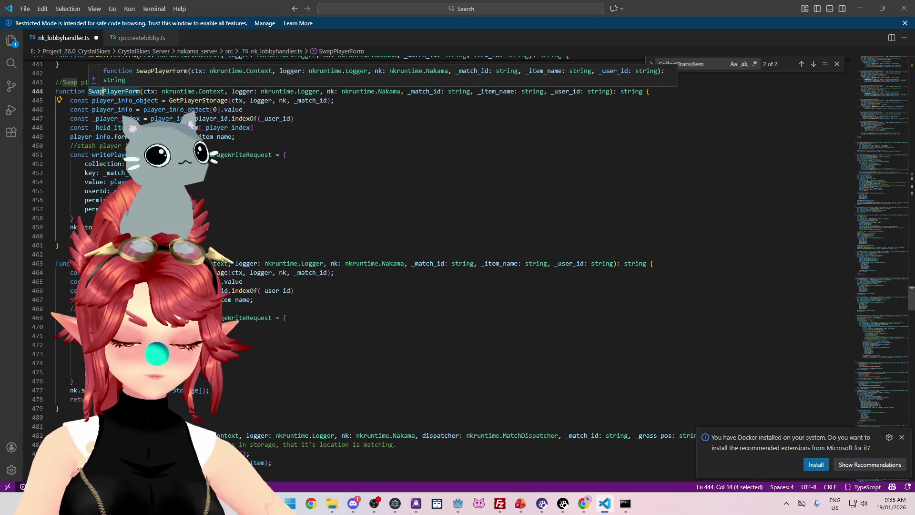
pyautogui.write('Update')
pyautogui.moveTo(89, 278); pyautogui.dragTo(129, 277)
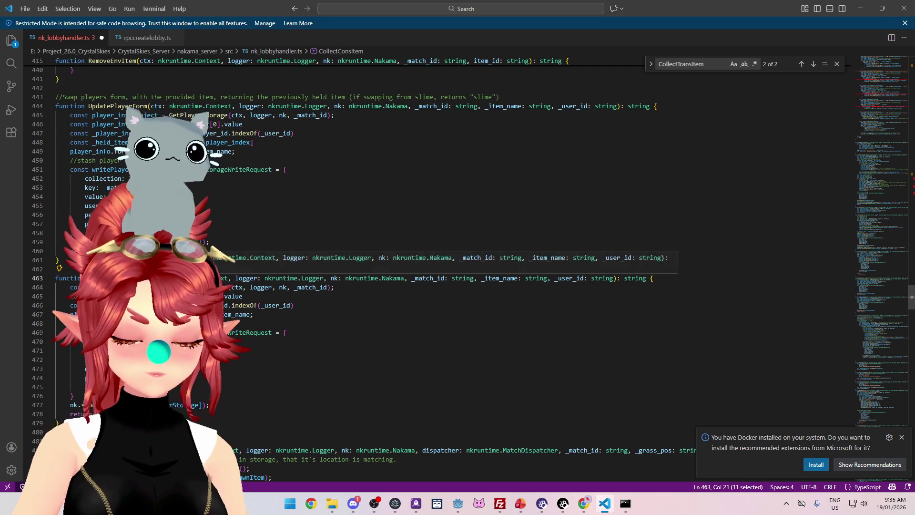
pyautogui.write('UpdateHeld')
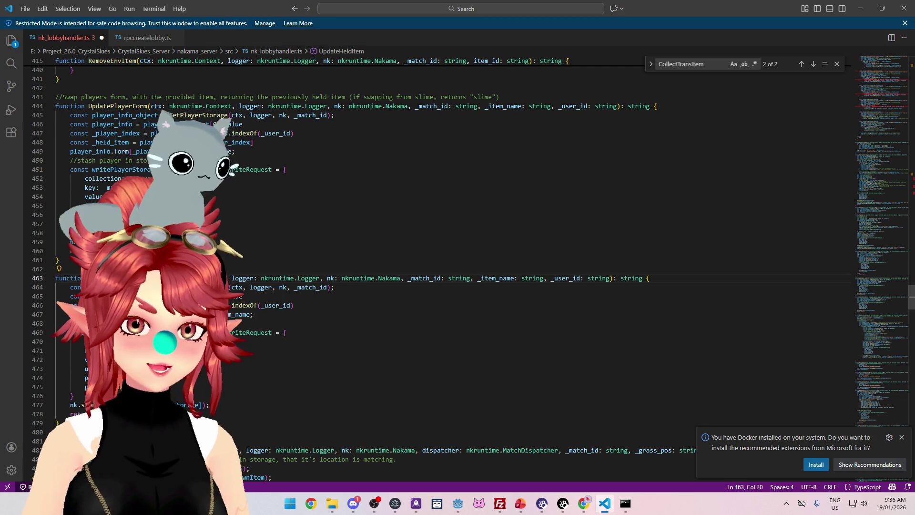
pyautogui.click(247, 251)
pyautogui.moveTo(910, 296); pyautogui.dragTo(910, 186)
pyautogui.click(152, 183)
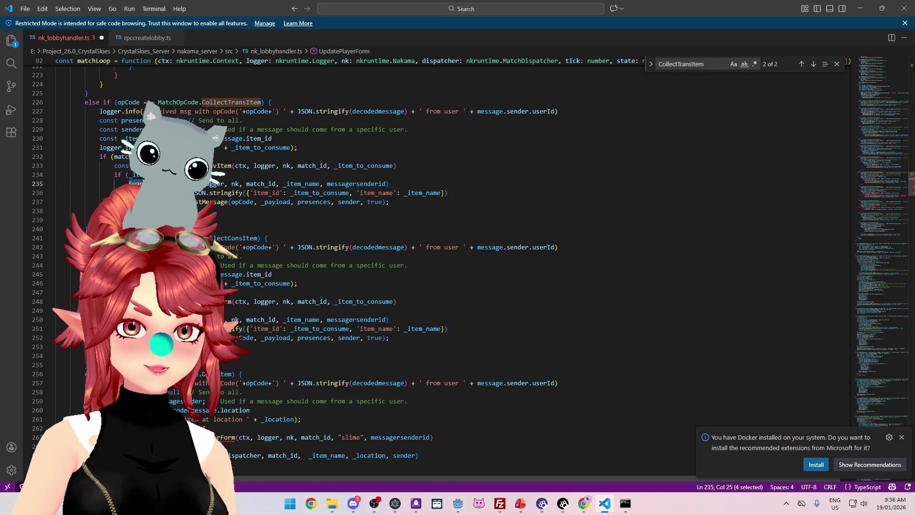
# Step: Change the calls on lines 235, 250 and 263 to use UpdatePlayerForm
pyautogui.hotkey('ctrl', 'space')
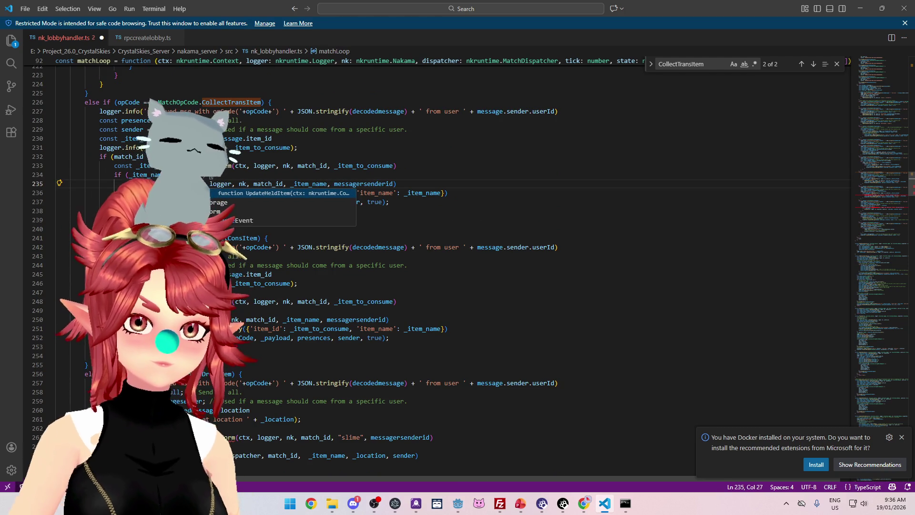
pyautogui.doubleClick(137, 183)
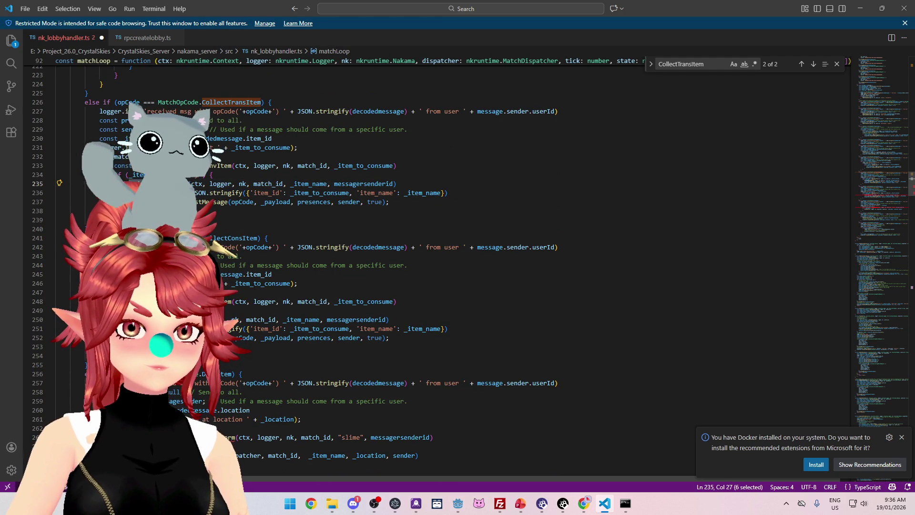
pyautogui.doubleClick(137, 319)
pyautogui.hotkey('ctrl', 'v')
pyautogui.scroll(-2, 137, 271)
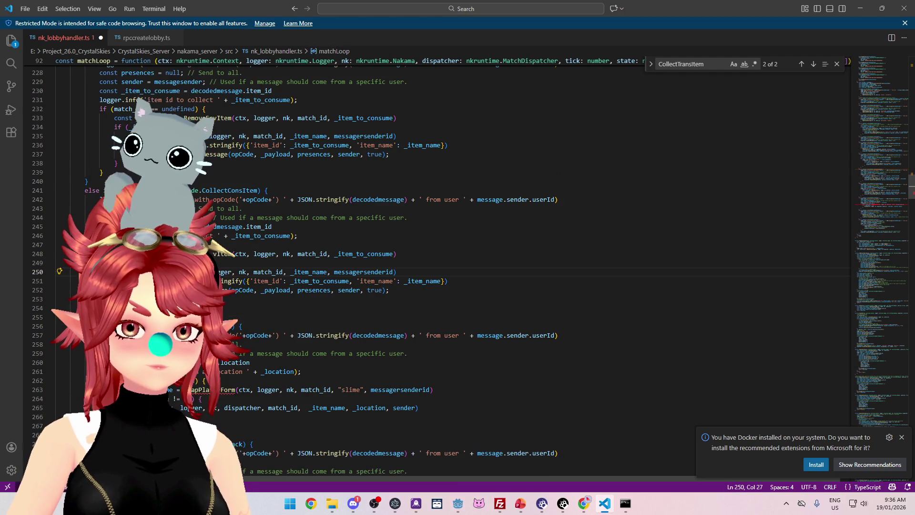
pyautogui.doubleClick(215, 389)
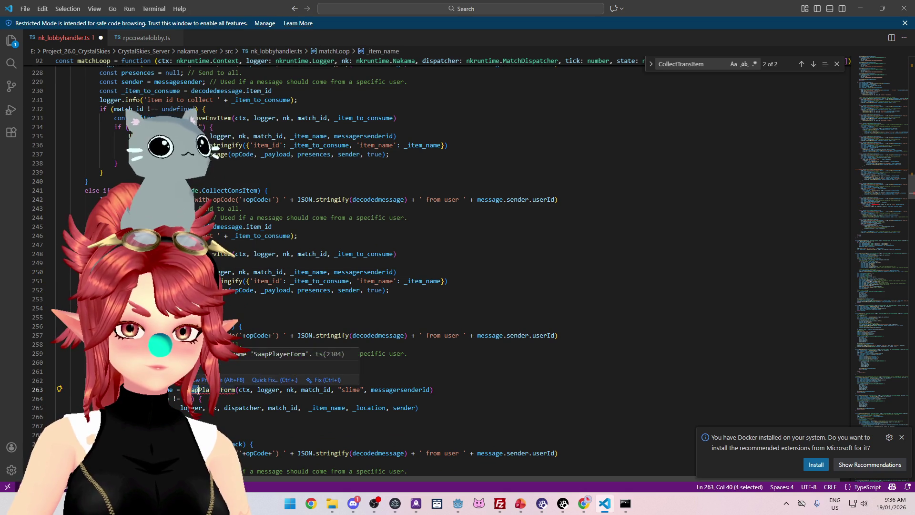
pyautogui.write('Update')
pyautogui.click(353, 309)
# Step: Jump from the line 250 UpdatePlayerForm call to its definition with F12
pyautogui.scroll(2, 353, 310)
pyautogui.click(300, 257)
pyautogui.scroll(-3, 300, 259)
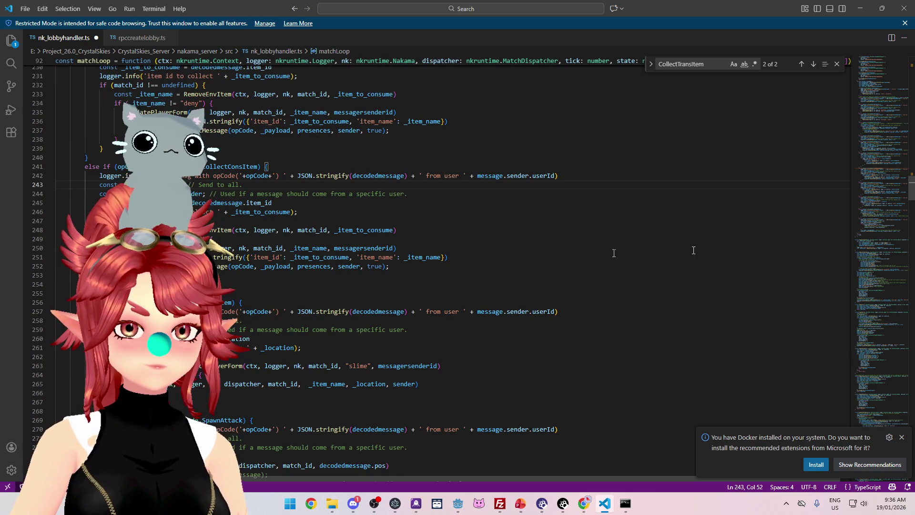
pyautogui.moveTo(911, 186)
pyautogui.mouseDown()
pyautogui.moveTo(911, 361)
pyautogui.moveTo(911, 181)
pyautogui.mouseUp()
pyautogui.scroll(-2, 165, 264)
pyautogui.click(165, 264)
pyautogui.press('F12')
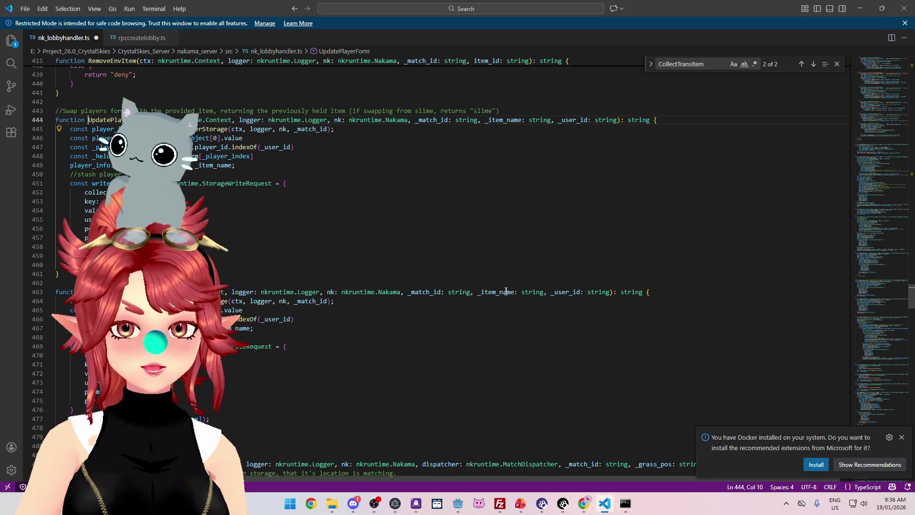
# Step: Search the file for UpdateHeldItem, finding it only at its definition
pyautogui.moveTo(496, 291)
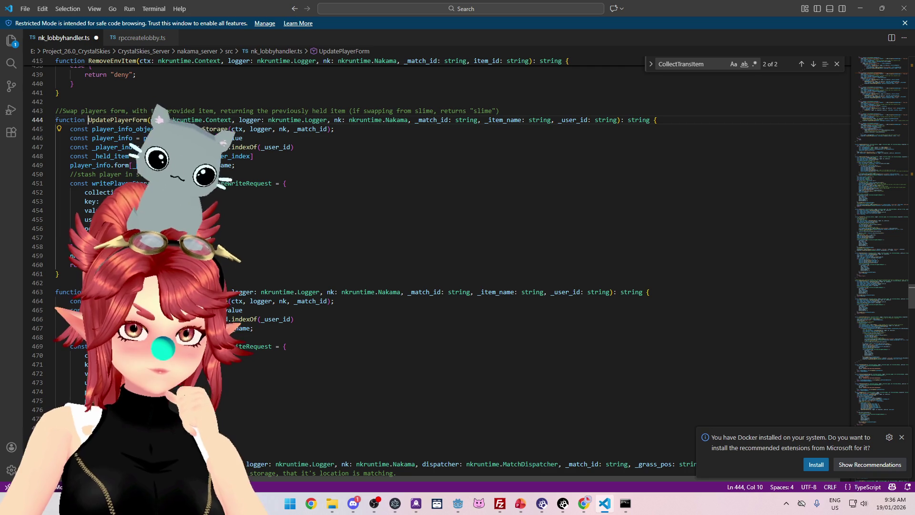
pyautogui.click(88, 292)
pyautogui.click(114, 291)
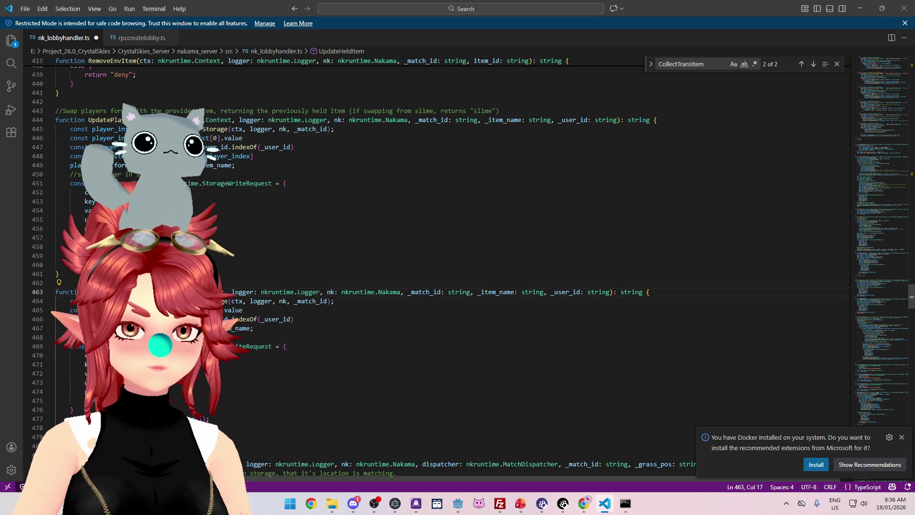
pyautogui.hotkey('ctrl', 'shift', 'Right')
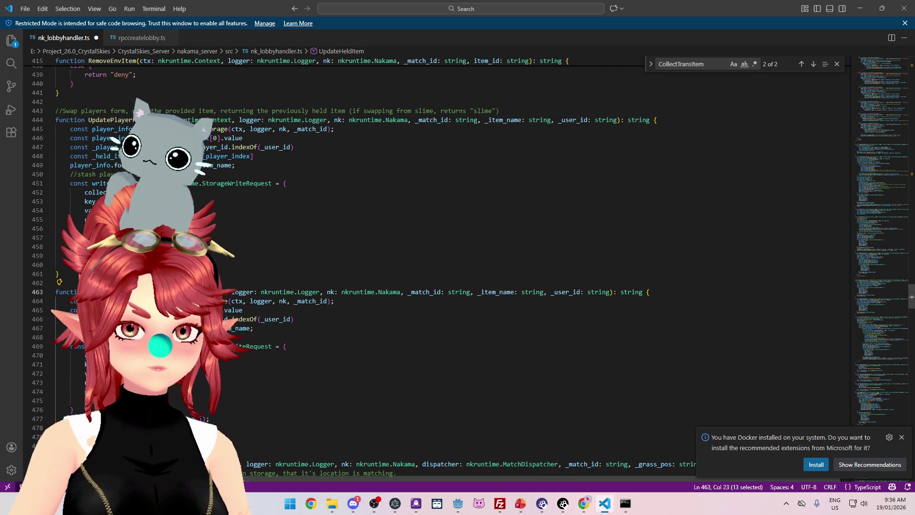
pyautogui.hotkey('ctrl', 'f')
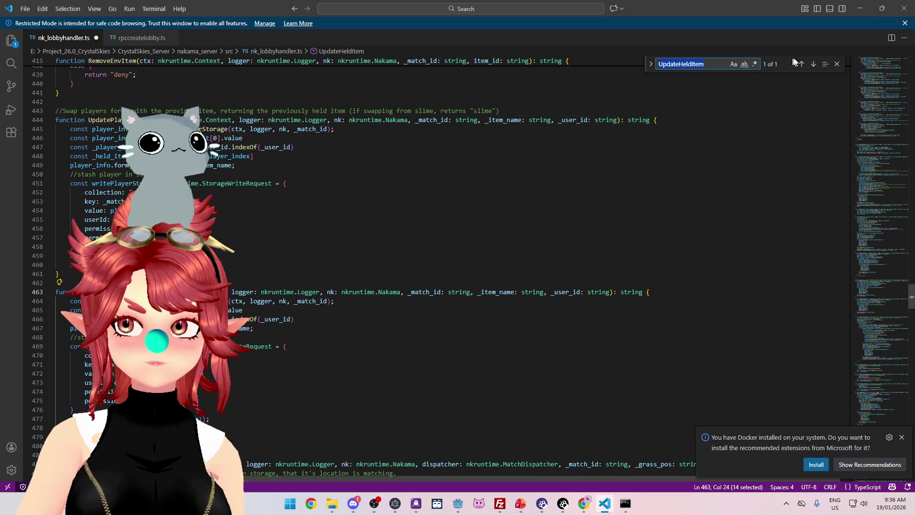
pyautogui.click(801, 64)
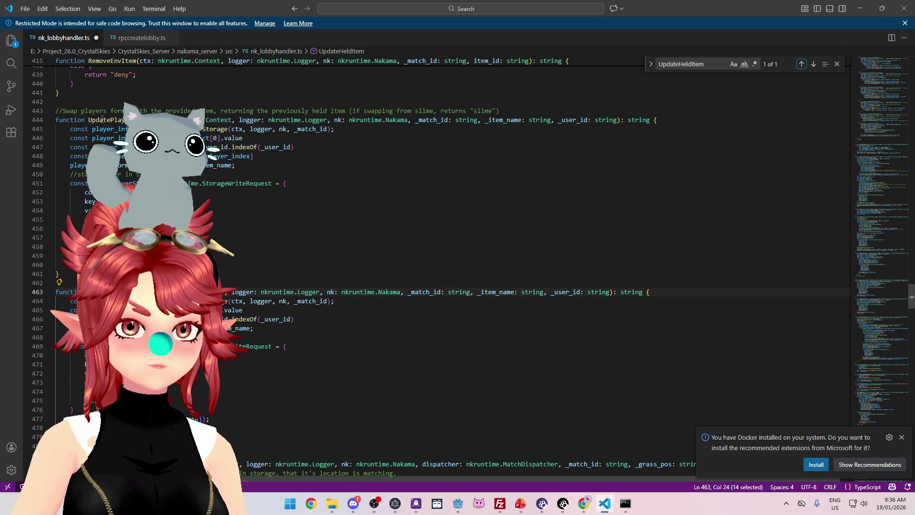
# Step: Peek UpdatePlayerForm's references, then search the file for it, showing 4 matches
pyautogui.keyDown('ctrl'); pyautogui.click(117, 119); pyautogui.keyUp('ctrl')
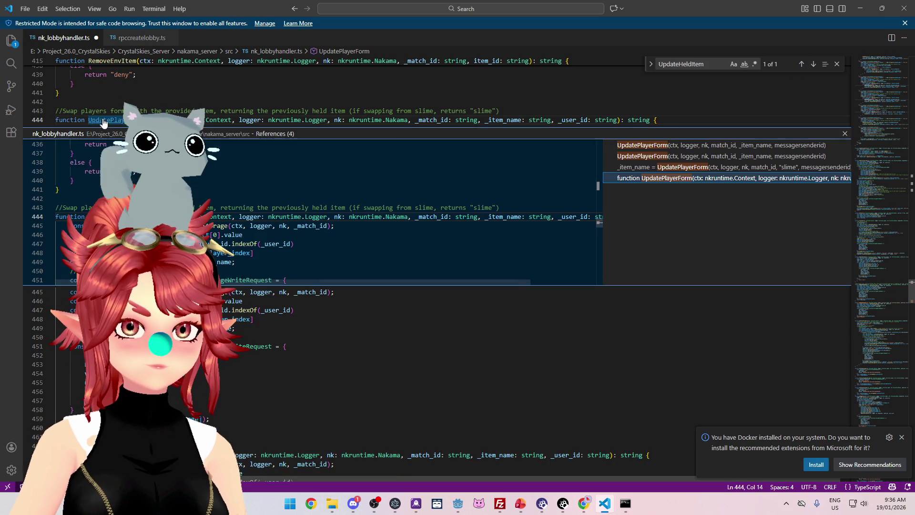
pyautogui.click(702, 145)
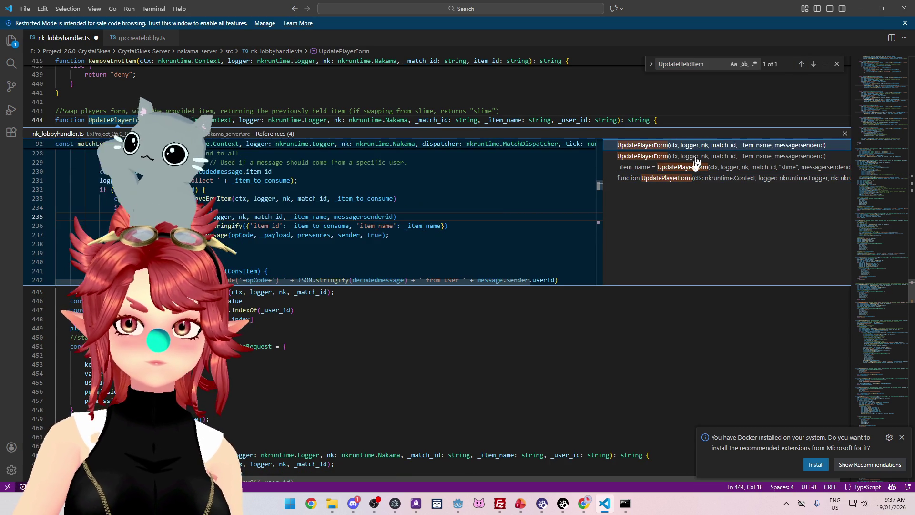
pyautogui.click(846, 135)
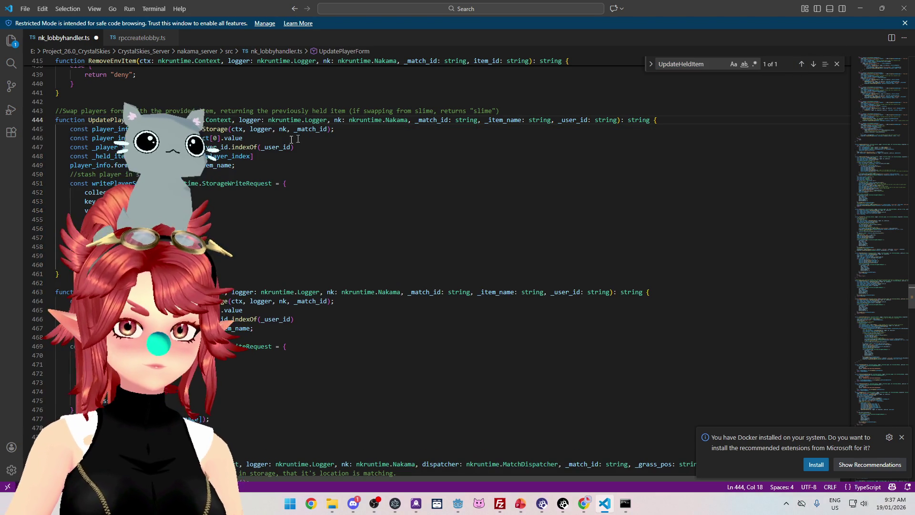
pyautogui.doubleClick(89, 120)
pyautogui.hotkey('ctrl', 'f')
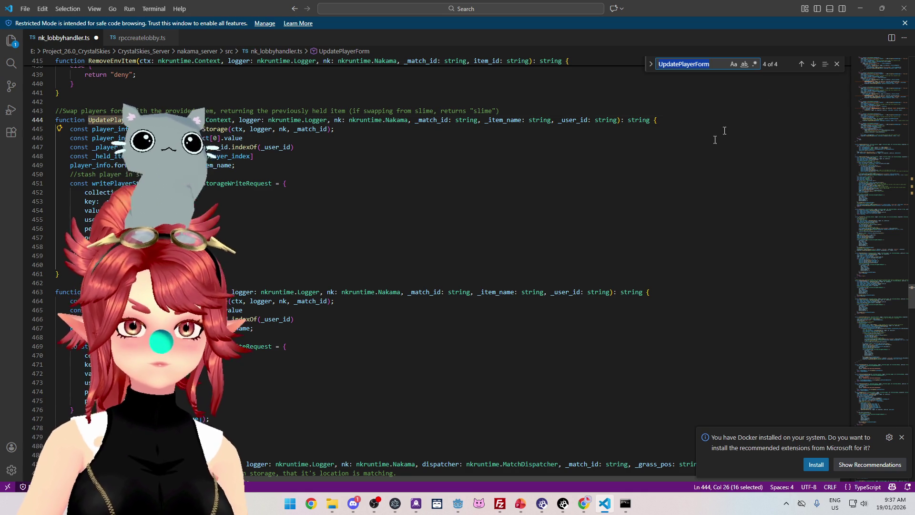
# Step: Change the line 250 call from UpdatePlayerForm to UpdateHeldItem
pyautogui.click(801, 63)
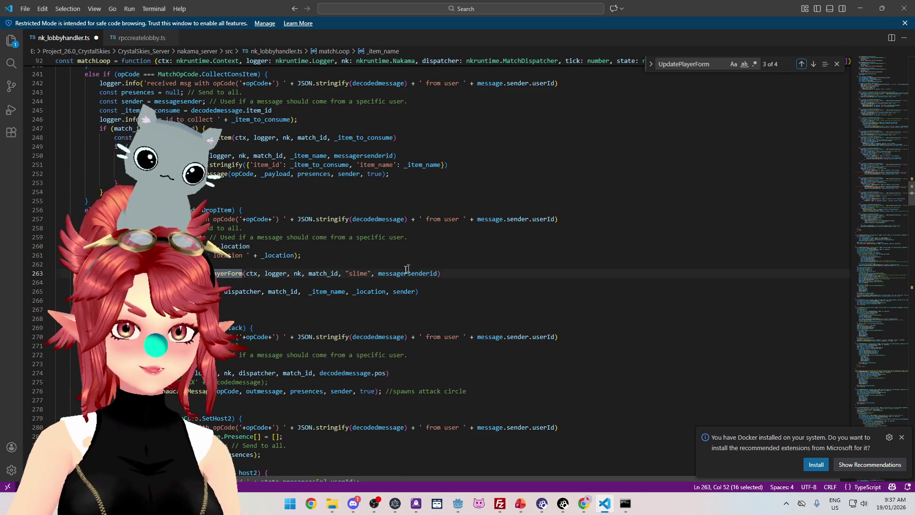
pyautogui.scroll(1, 415, 246)
pyautogui.click(286, 234)
pyautogui.scroll(2, 186, 109)
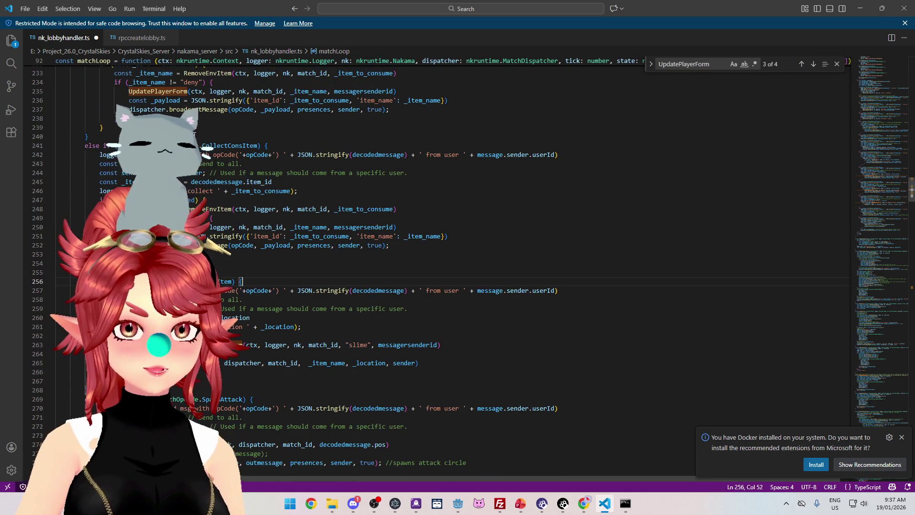
pyautogui.click(169, 218)
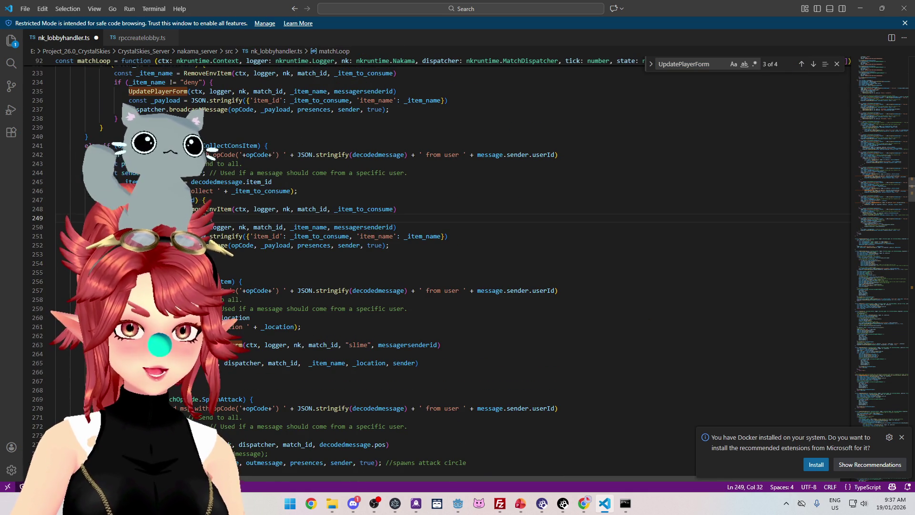
pyautogui.doubleClick(157, 227)
pyautogui.write('UpdateHeldItem')
pyautogui.click(336, 221)
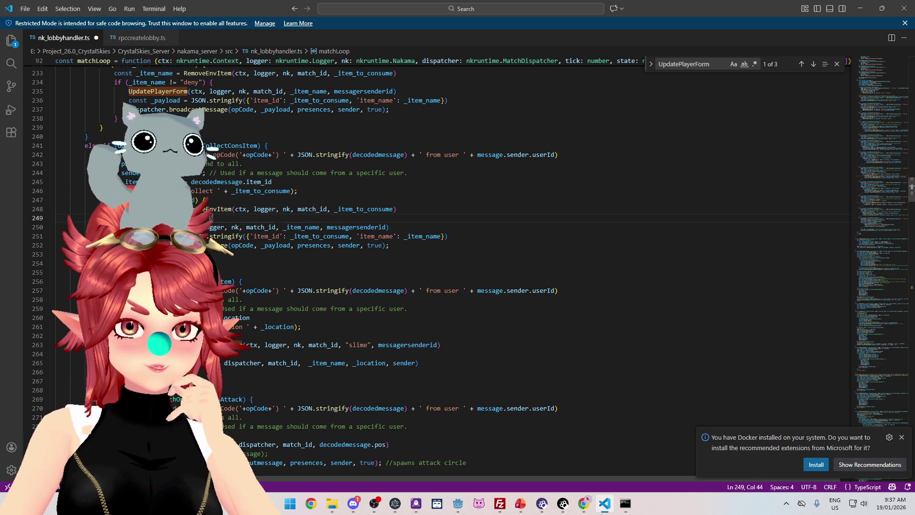
# Step: Store the UpdateHeldItem call in const result and start an if(result) line below it
pyautogui.press('Down')
pyautogui.press('End')
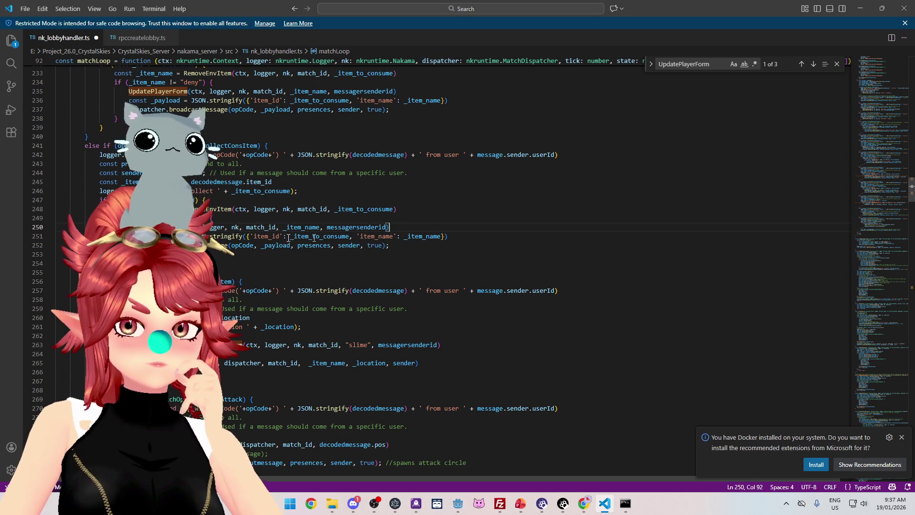
pyautogui.press('Home')
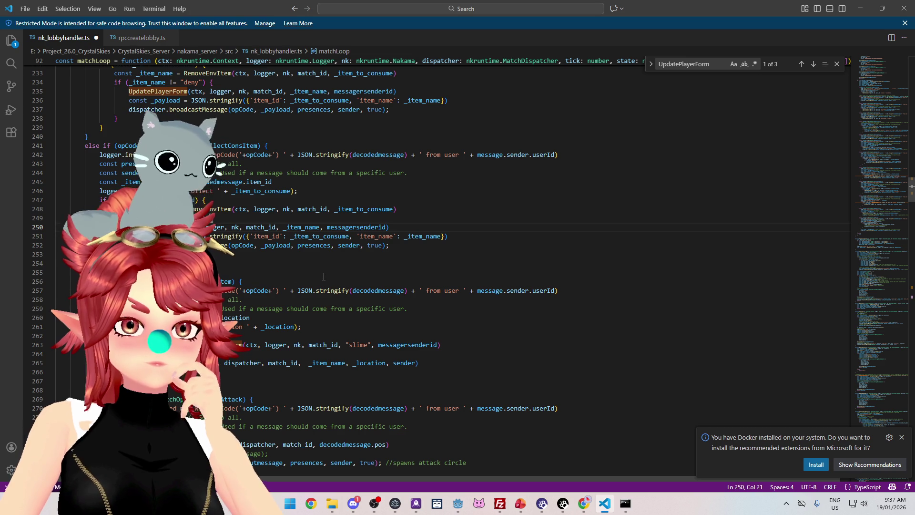
pyautogui.write('const r')
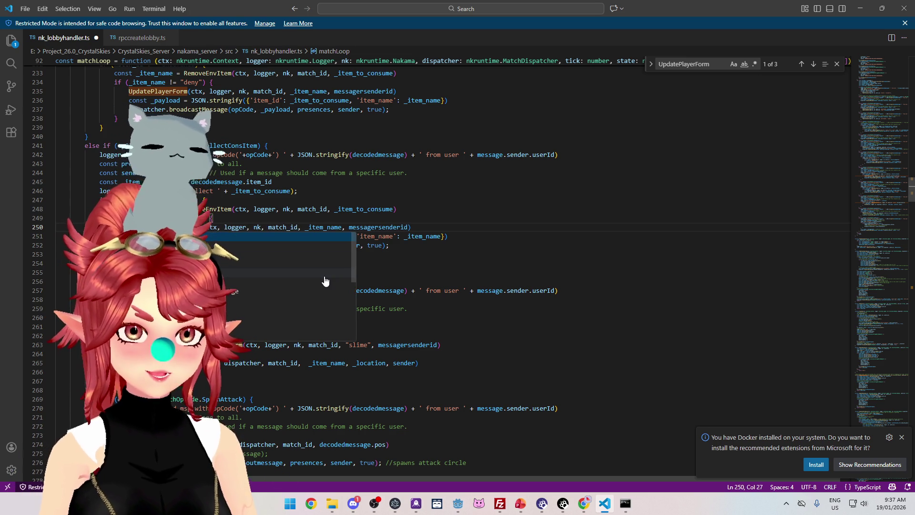
pyautogui.write('esult')
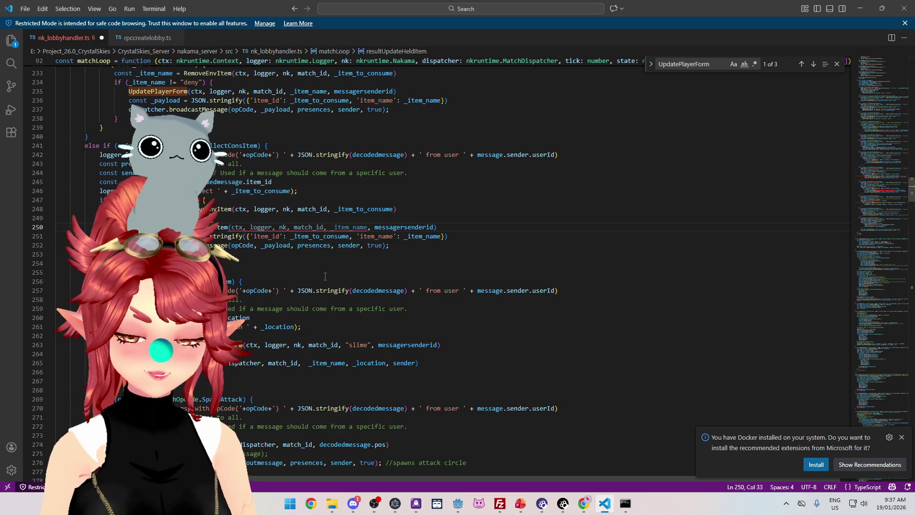
pyautogui.click(454, 230)
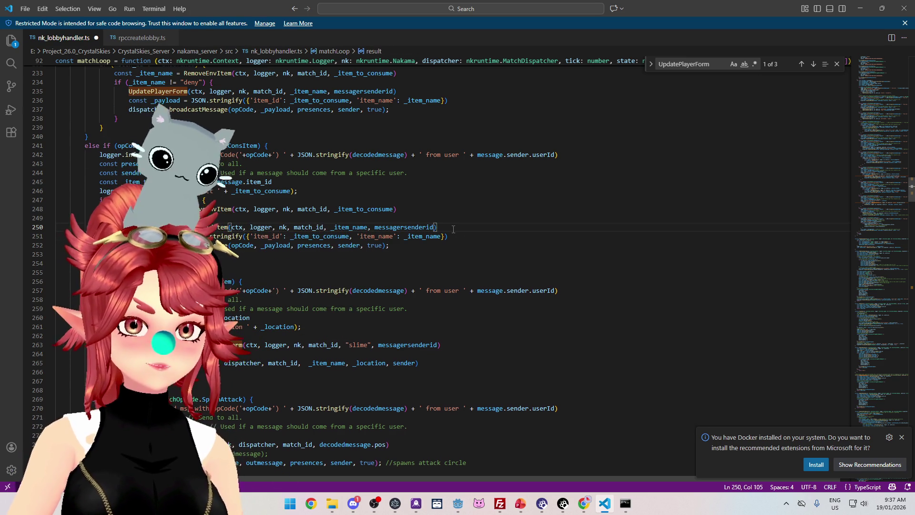
pyautogui.press('Return')
pyautogui.write('if(result')
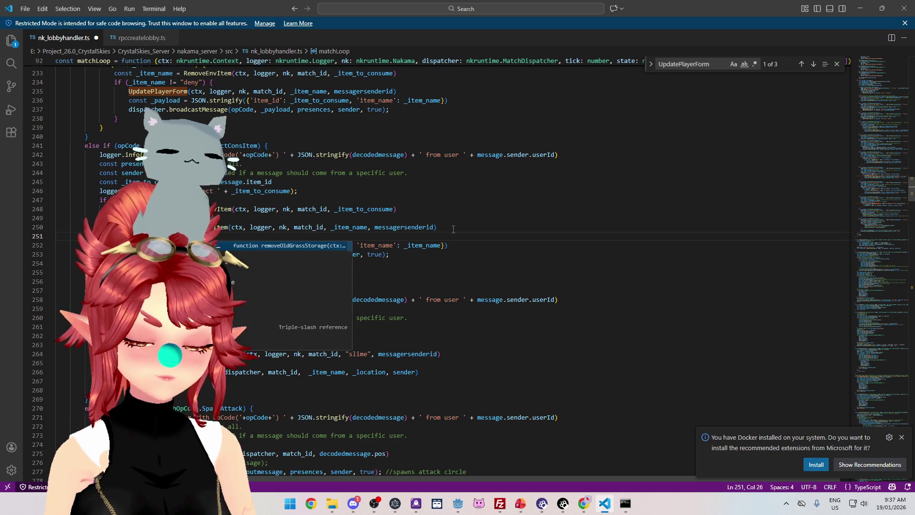
pyautogui.write(')')
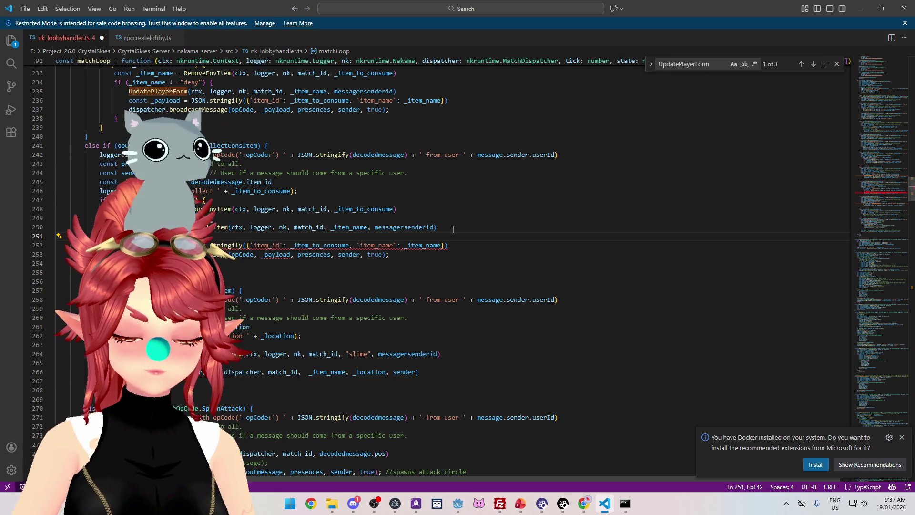
# Step: Move the payload and broadcast lines inside the if(result) block and remove the leftover blank line
pyautogui.click(139, 236)
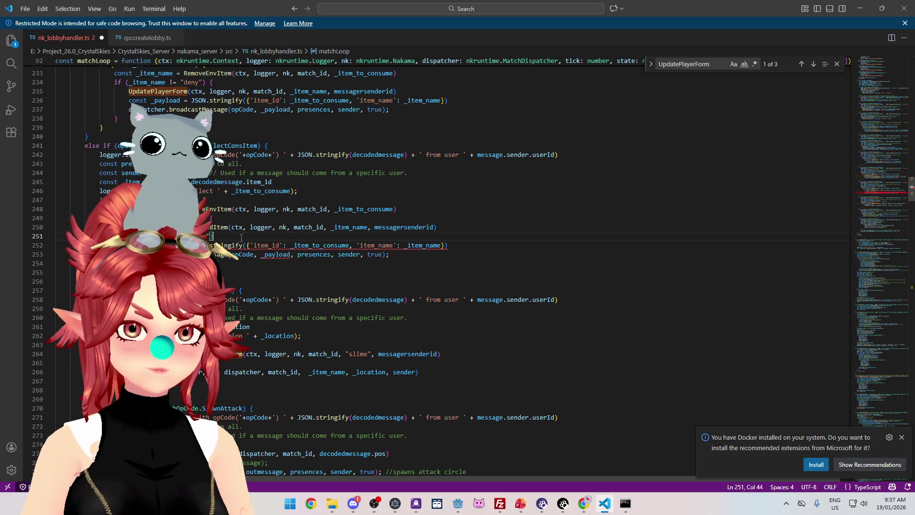
pyautogui.press('Return')
pyautogui.moveTo(395, 272)
pyautogui.mouseDown()
pyautogui.moveTo(143, 273)
pyautogui.moveTo(142, 264)
pyautogui.mouseUp()
pyautogui.hotkey('alt', 'Up')
pyautogui.hotkey('alt', 'Up')
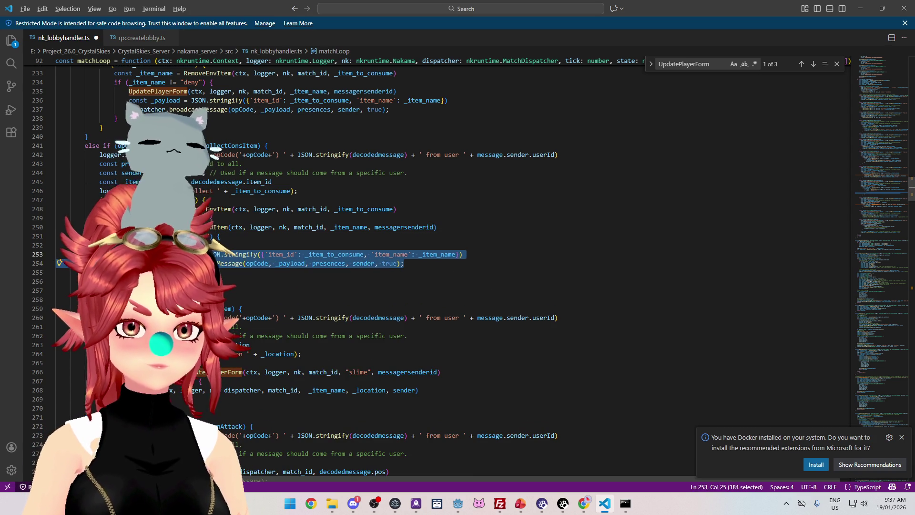
pyautogui.press('Right')
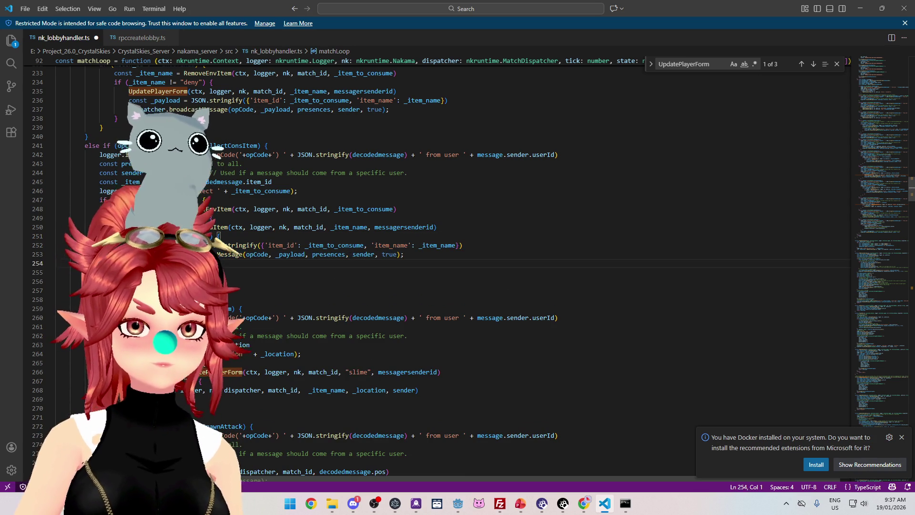
pyautogui.press('Delete')
pyautogui.press('Up')
pyautogui.press('Up')
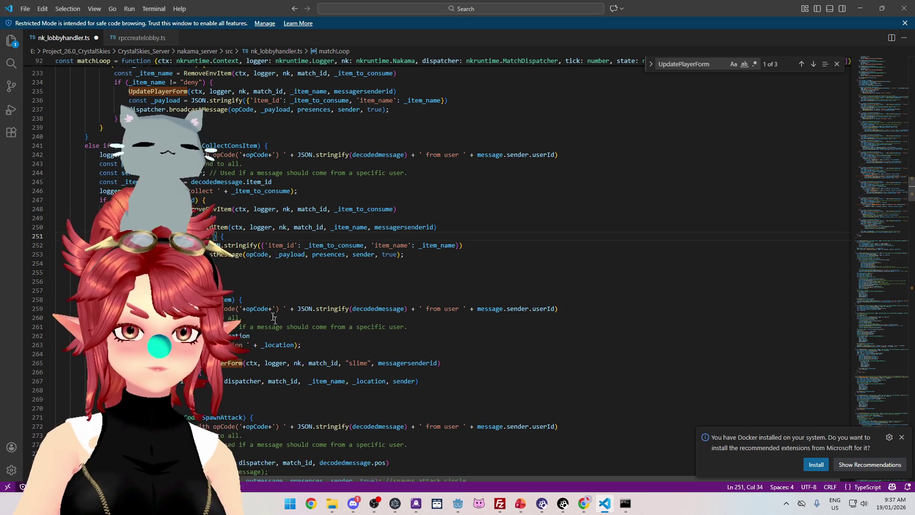
pyautogui.click(237, 263)
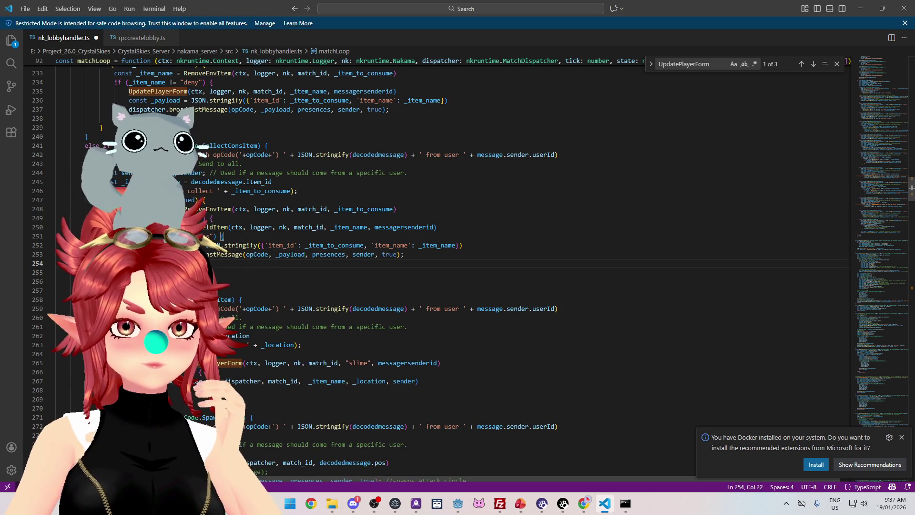
# Step: Close the UpdatePlayerForm search and save nk_lobbyhandler.ts, then return to Godot
pyautogui.click(837, 64)
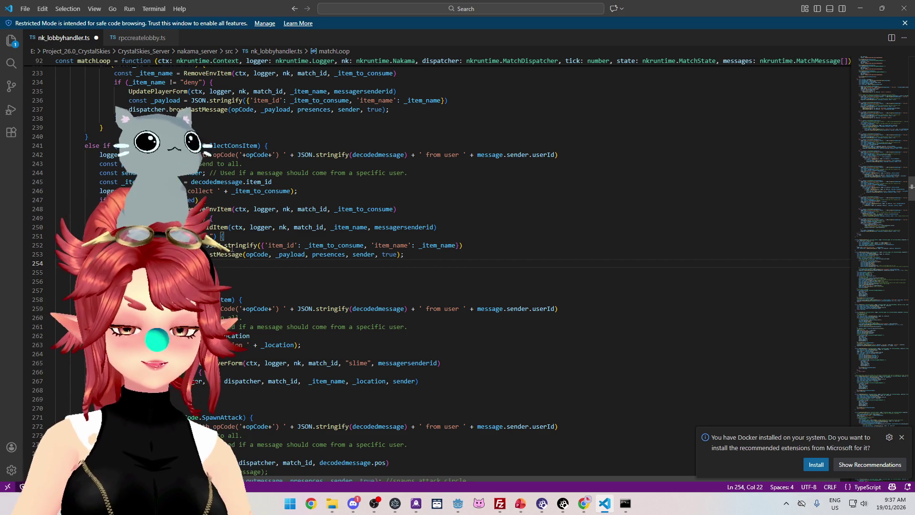
pyautogui.press('Up')
pyautogui.press('End')
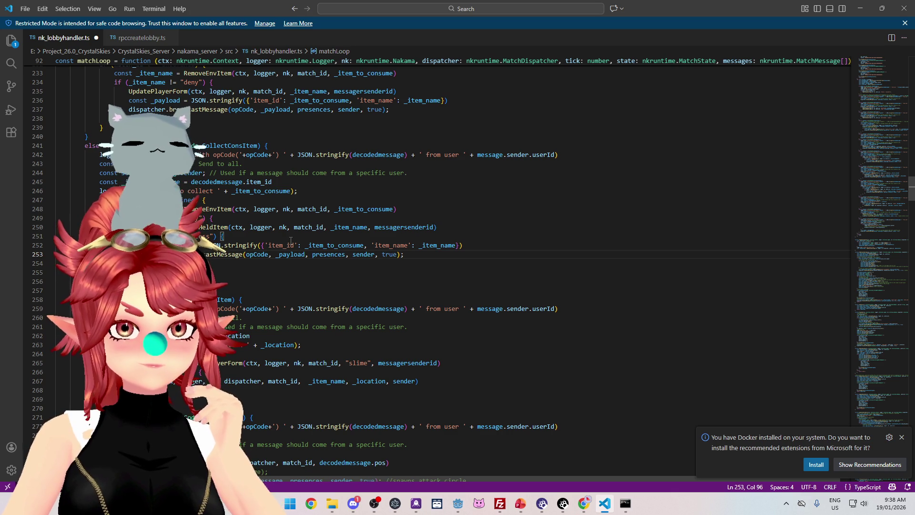
pyautogui.hotkey('ctrl', 's')
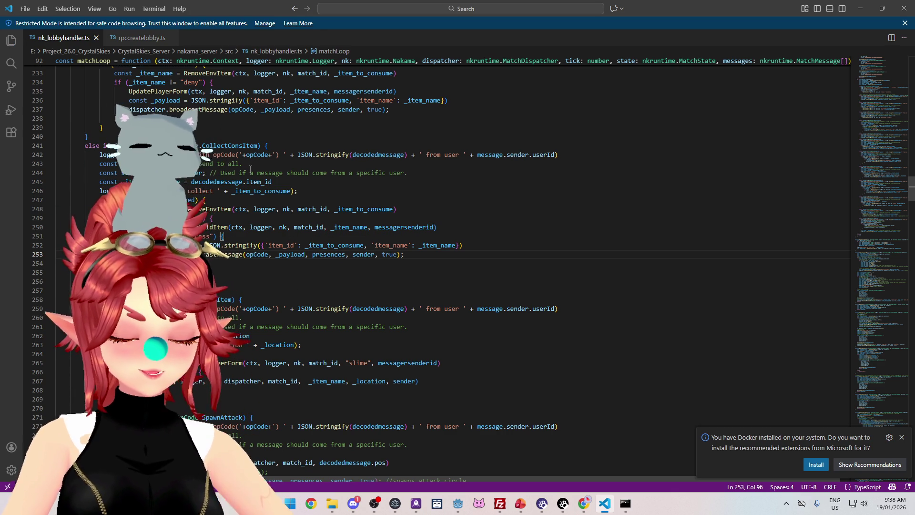
pyautogui.click(458, 503)
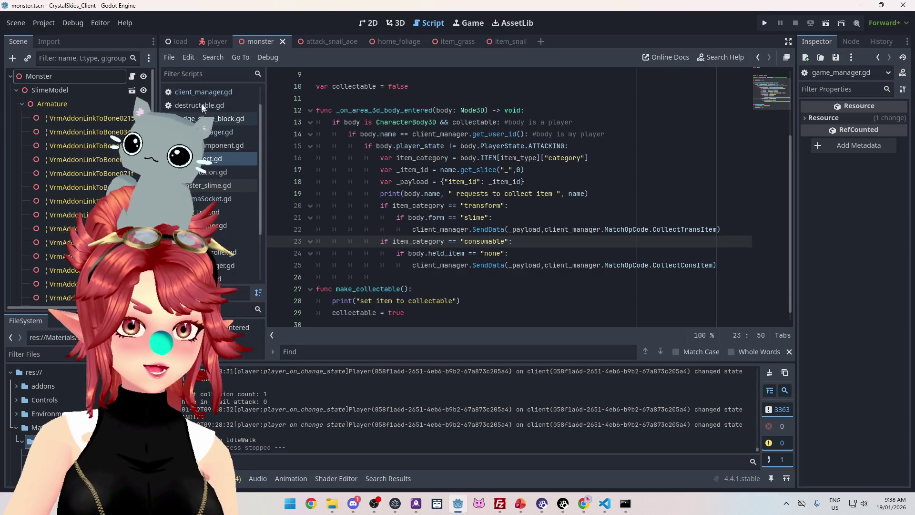
# Step: In client_manager.gd, duplicate the CollectTransItem case and rename the copy to CollectConsItem
pyautogui.click(239, 91)
pyautogui.moveTo(791, 109); pyautogui.dragTo(793, 312)
pyautogui.scroll(1, 496, 254)
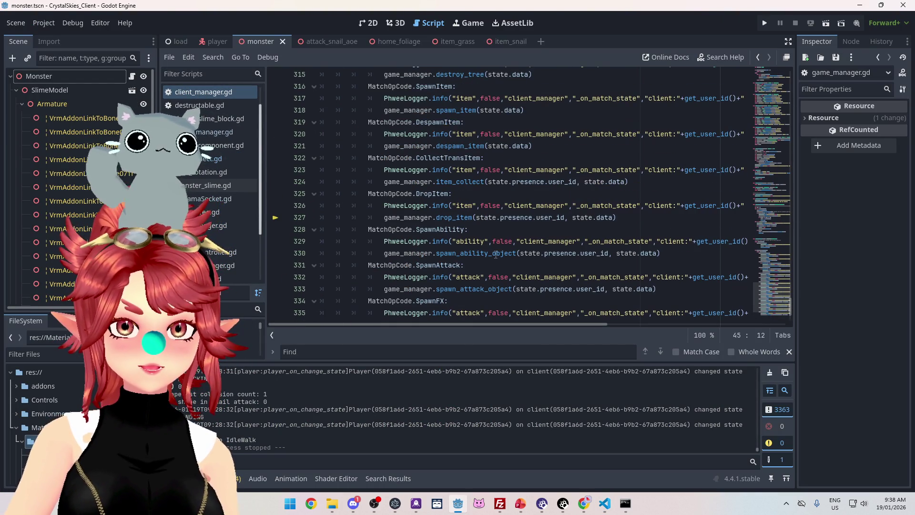
pyautogui.moveTo(368, 158); pyautogui.dragTo(647, 185)
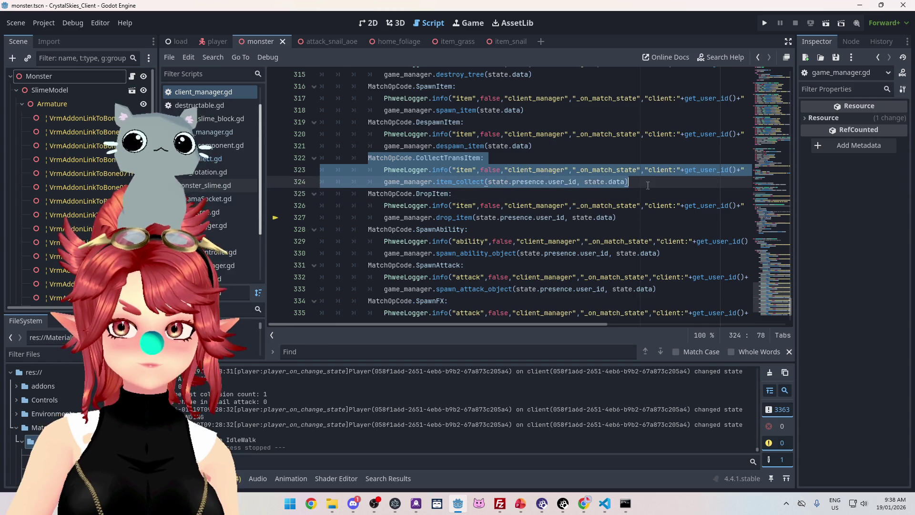
pyautogui.click(649, 184)
pyautogui.press('Return')
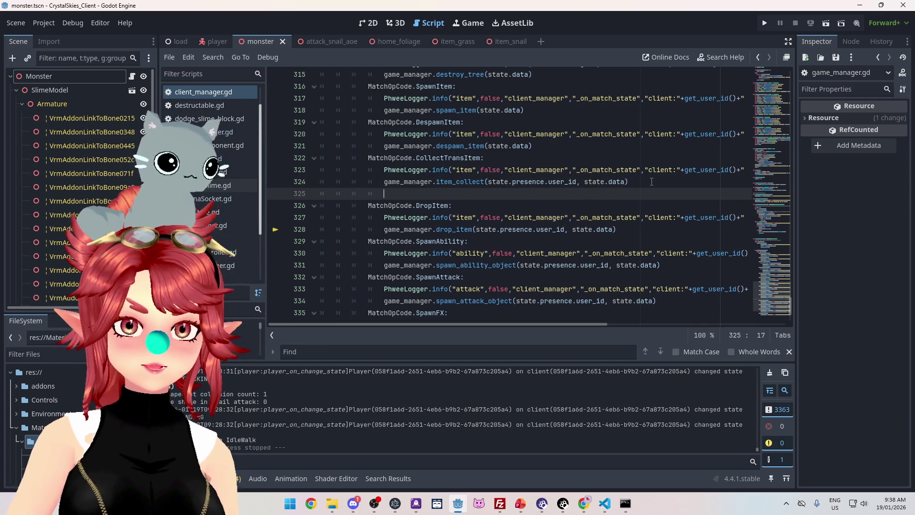
pyautogui.hotkey('ctrl', 'v')
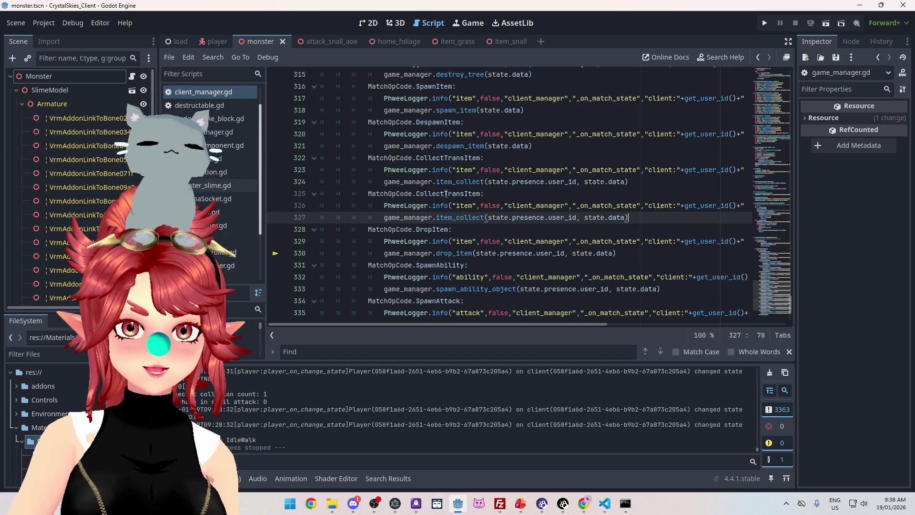
pyautogui.moveTo(444, 193); pyautogui.dragTo(460, 193)
pyautogui.write('Cons')
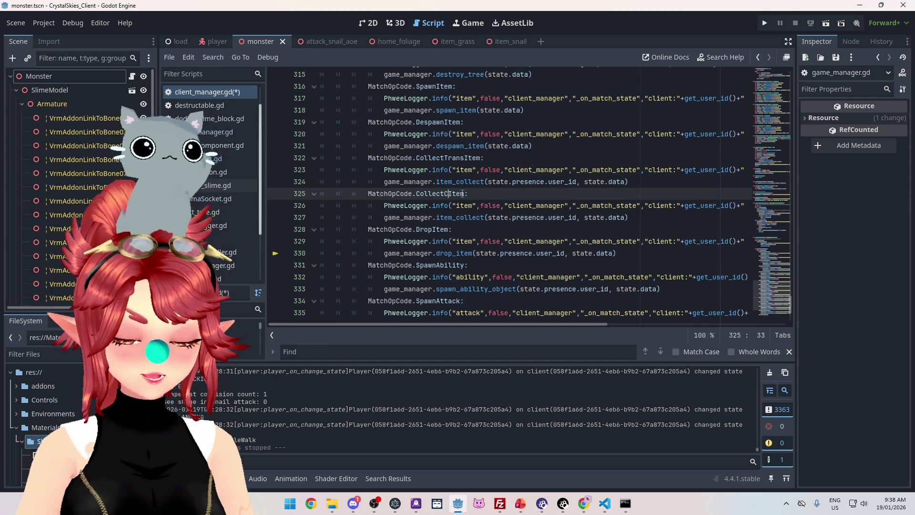
pyautogui.press('Delete')
pyautogui.press('Delete')
pyautogui.click(525, 192)
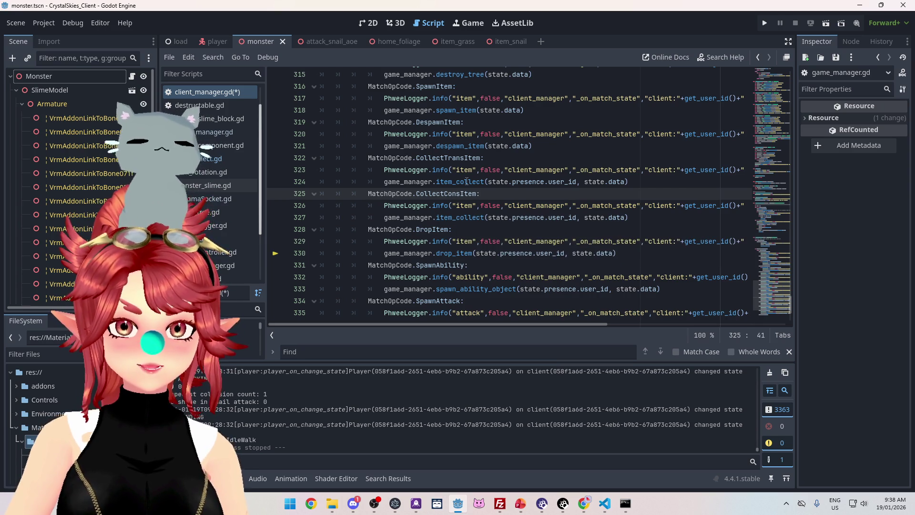
# Step: Jump to the item_collect definition in game_manager.gd
pyautogui.click(455, 182)
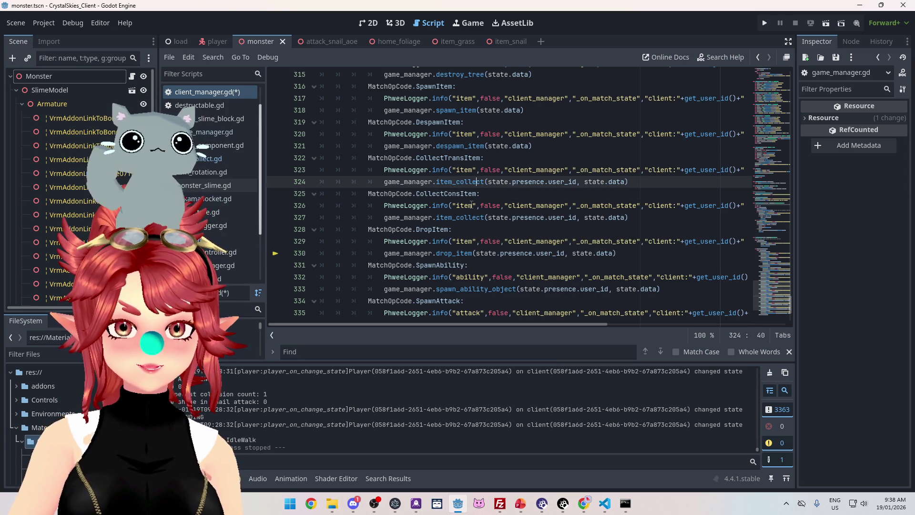
pyautogui.click(469, 206)
pyautogui.keyDown('ctrl'); pyautogui.click(447, 182); pyautogui.keyUp('ctrl')
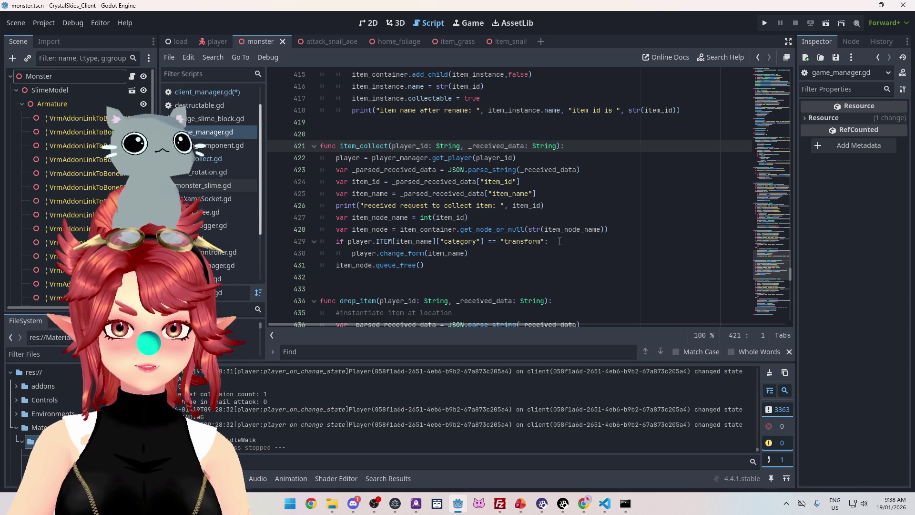
# Step: Add an elif branch under the transform branch that checks for the consumable category
pyautogui.click(519, 253)
pyautogui.press('Return')
pyautogui.press('Return')
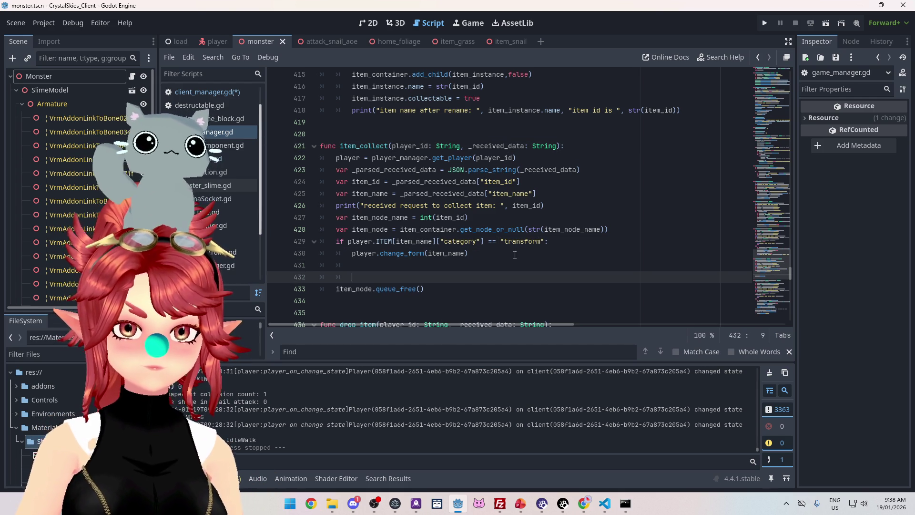
pyautogui.press('BackSpace')
pyautogui.press('BackSpace')
pyautogui.press('BackSpace')
pyautogui.write('else')
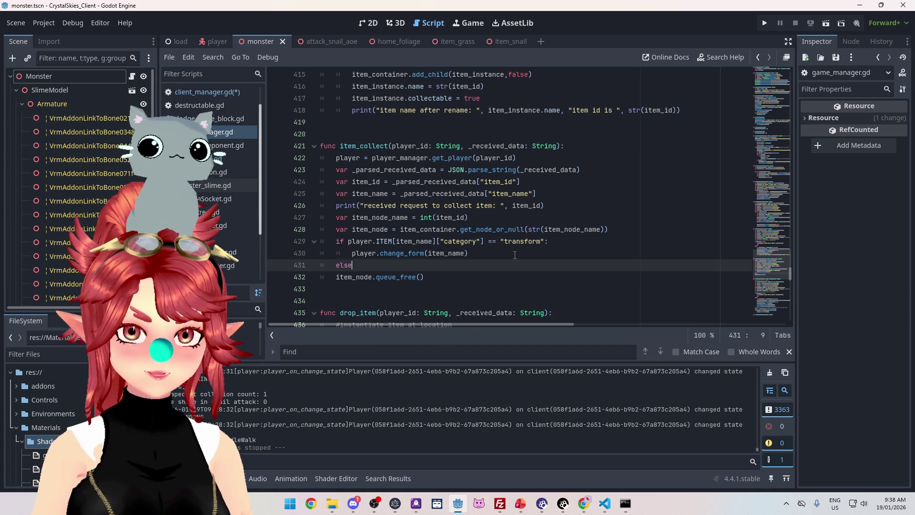
pyautogui.press('BackSpace')
pyautogui.press('BackSpace')
pyautogui.write('if')
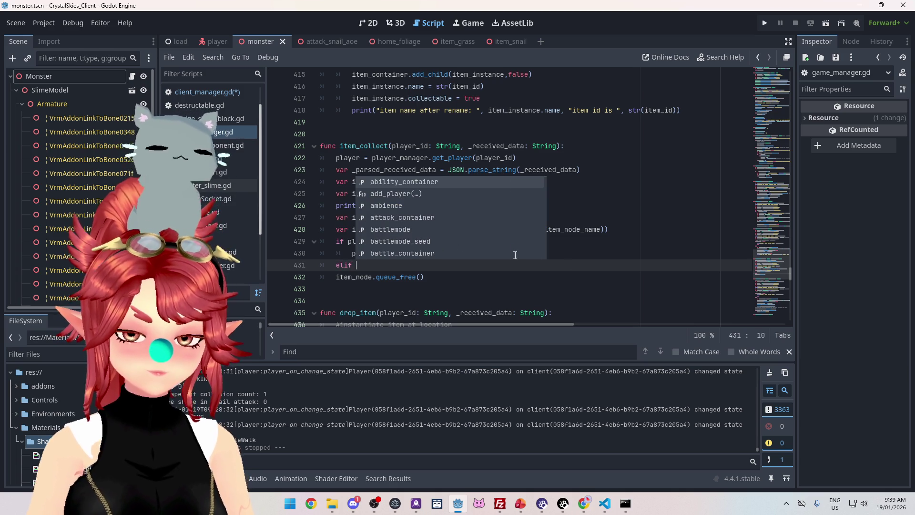
pyautogui.press('Escape')
pyautogui.moveTo(548, 241); pyautogui.dragTo(348, 241)
pyautogui.hotkey('ctrl', 'c')
pyautogui.click(365, 265)
pyautogui.hotkey('ctrl', 'v')
pyautogui.moveTo(452, 265); pyautogui.dragTo(550, 266)
pyautogui.write('consumable')
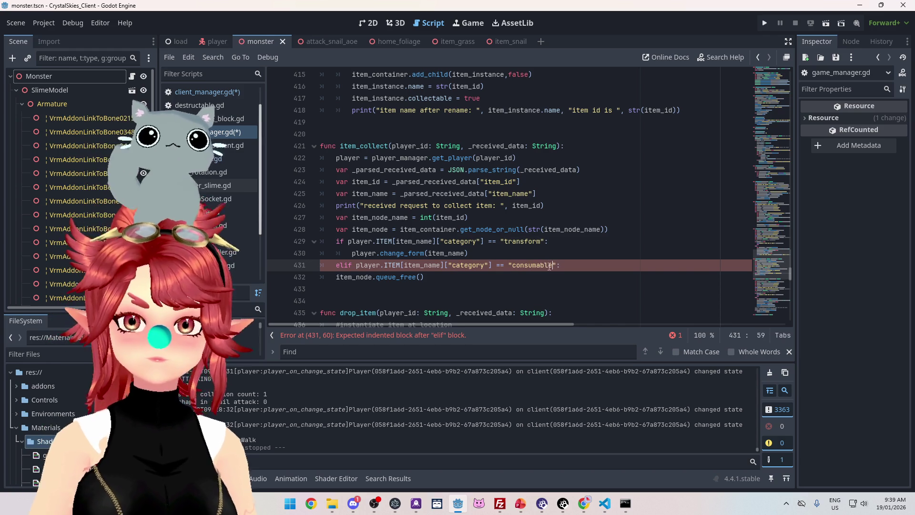
pyautogui.click(575, 266)
pyautogui.press('Return')
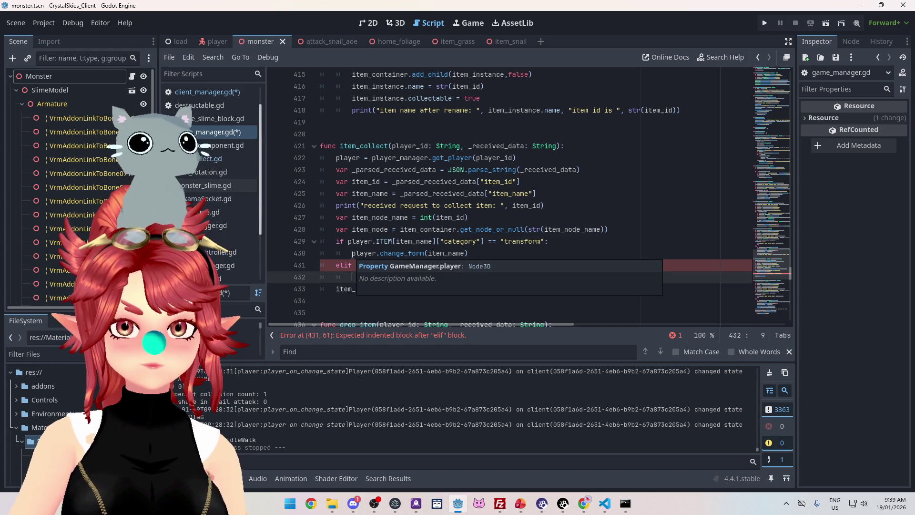
# Step: Copy player.change_form(item_name) onto line 432 inside the consumable branch
pyautogui.moveTo(351, 253); pyautogui.dragTo(479, 254)
pyautogui.hotkey('ctrl', 'c')
pyautogui.click(441, 277)
pyautogui.hotkey('ctrl', 'v')
pyautogui.moveTo(381, 277); pyautogui.dragTo(404, 278)
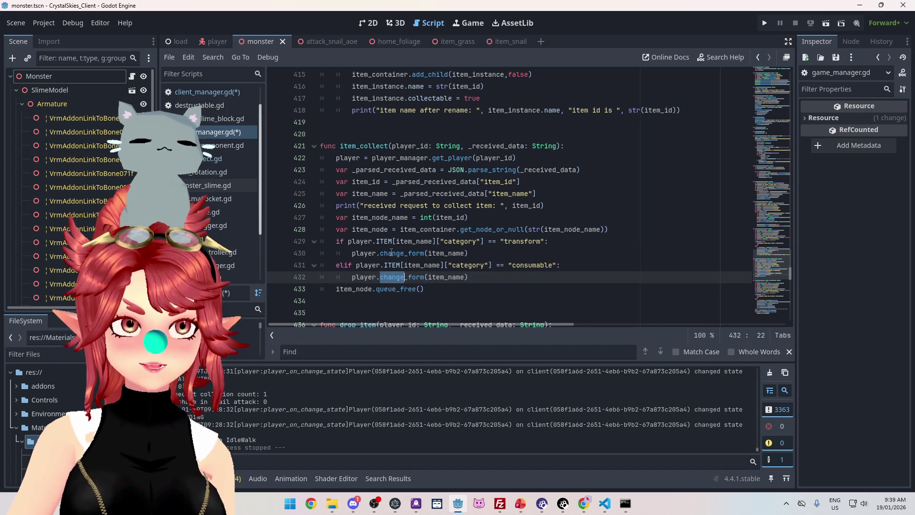
pyautogui.click(382, 277)
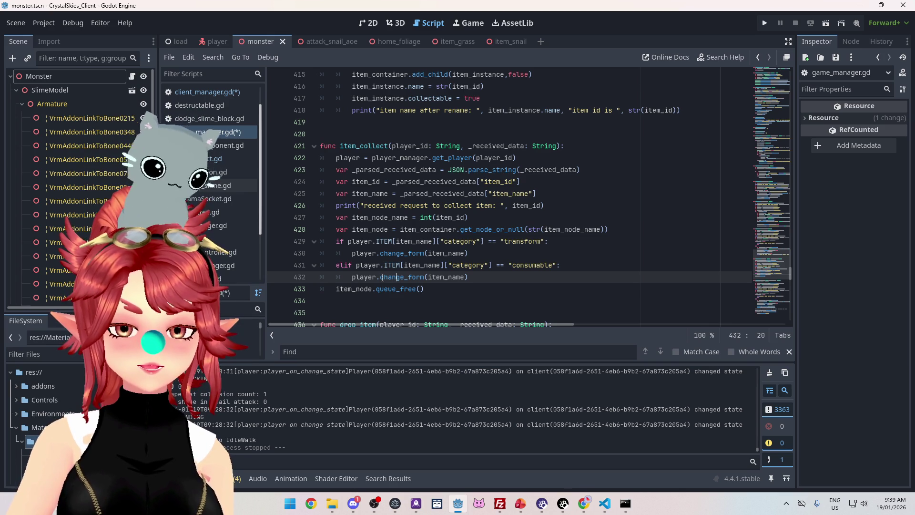
pyautogui.moveTo(382, 277); pyautogui.dragTo(404, 277)
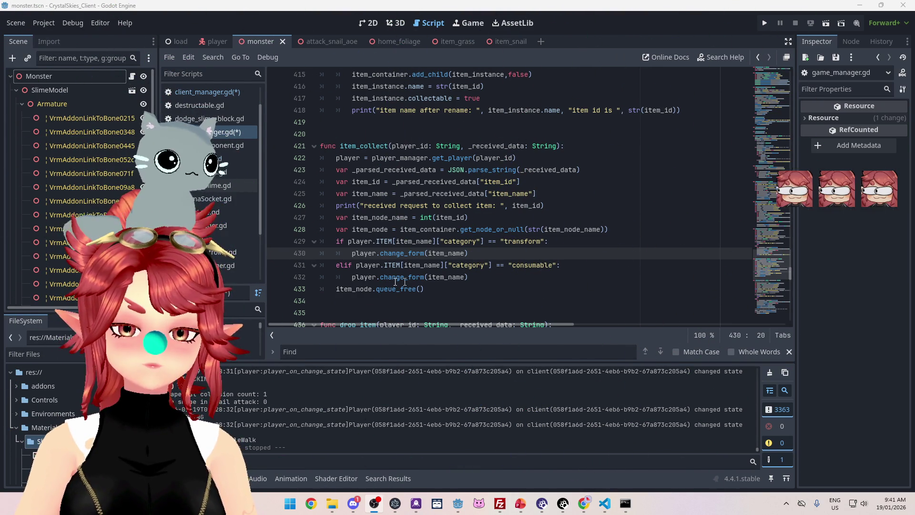
# Step: Add pass under the consumable branch, comment out its change_form call, and save the scripts
pyautogui.click(506, 277)
pyautogui.press('Return')
pyautogui.write('pass')
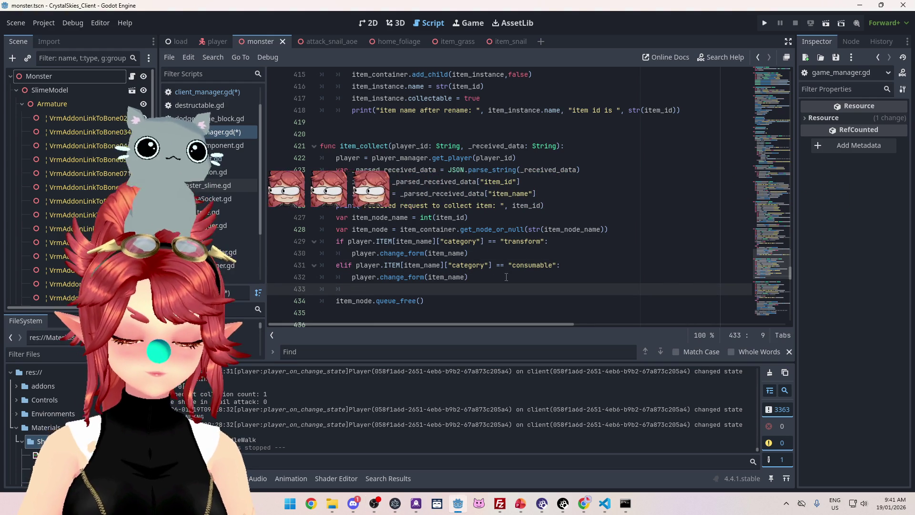
pyautogui.press('Up')
pyautogui.press('Home')
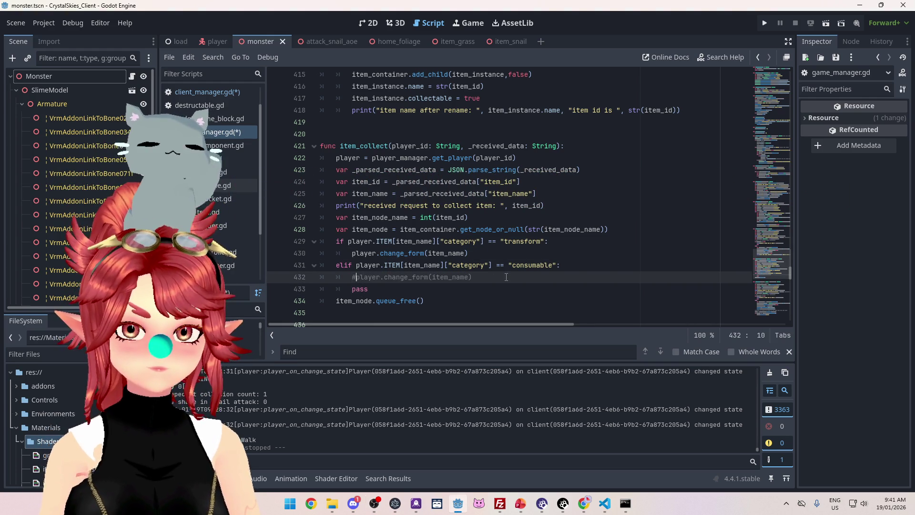
pyautogui.click(550, 242)
pyautogui.hotkey('ctrl', 's')
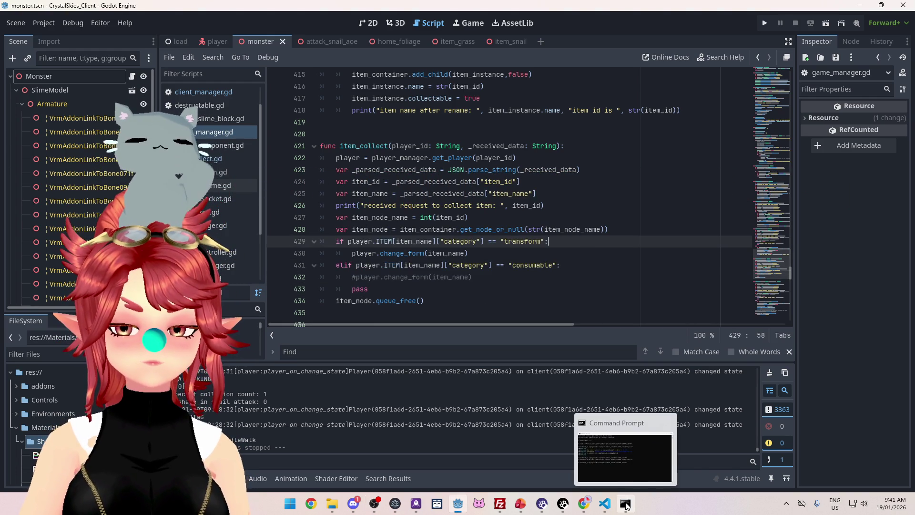
# Step: Rerun npx tsc in Command Prompt to rebuild the server TypeScript
pyautogui.click(627, 505)
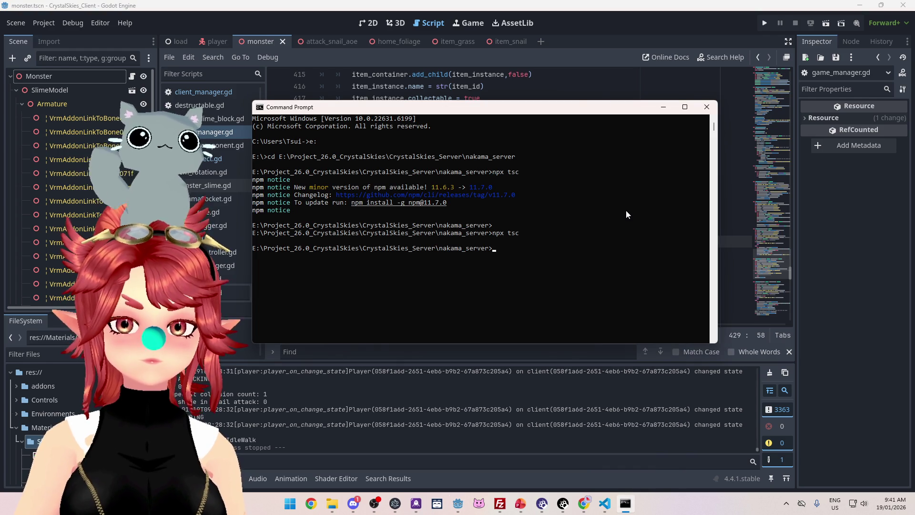
pyautogui.press('Up')
pyautogui.press('Return')
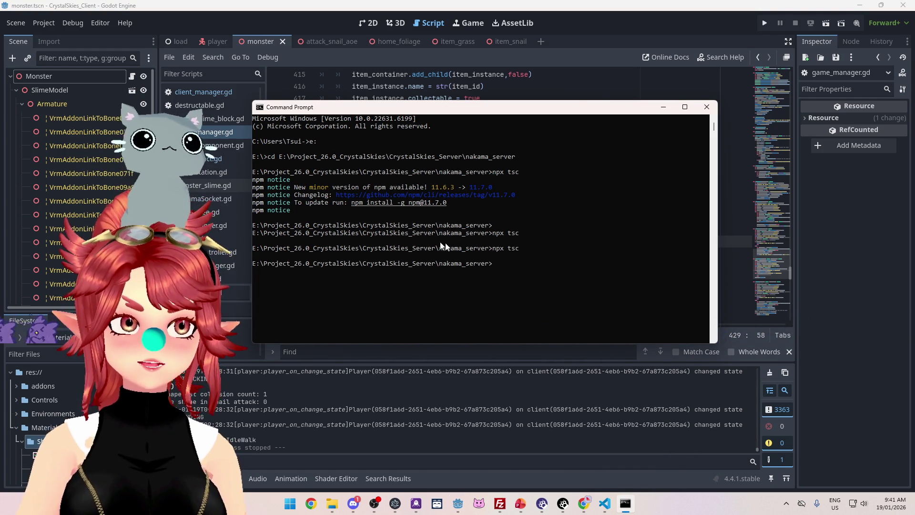
pyautogui.click(499, 503)
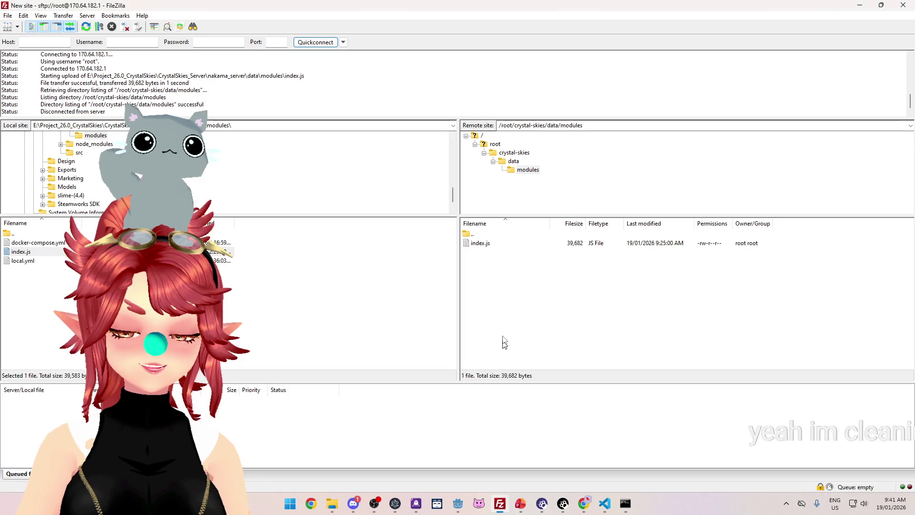
# Step: Delete the old remote index.js and upload the rebuilt 41,424-byte index.js to /root/crystal-skies/data/modules
pyautogui.click(546, 243)
pyautogui.press('Delete')
pyautogui.click(535, 249)
pyautogui.moveTo(21, 252); pyautogui.dragTo(566, 279)
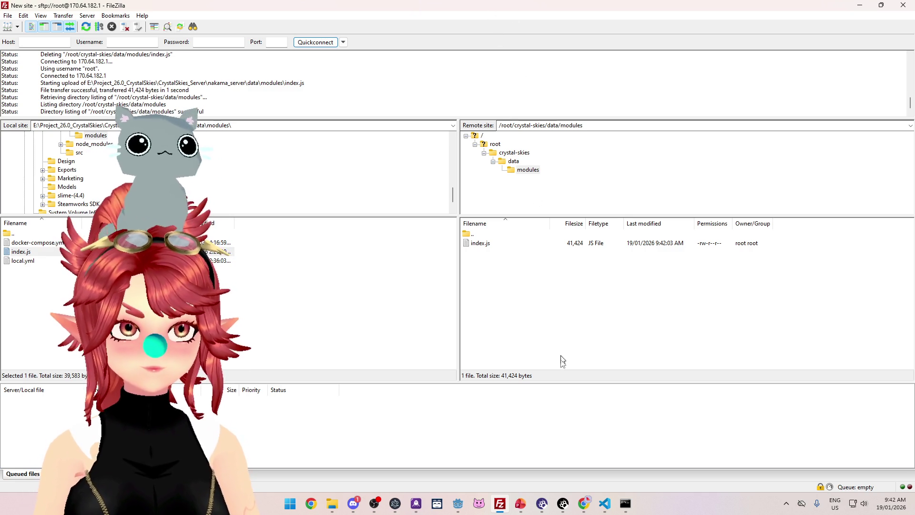
pyautogui.moveTo(460, 505)
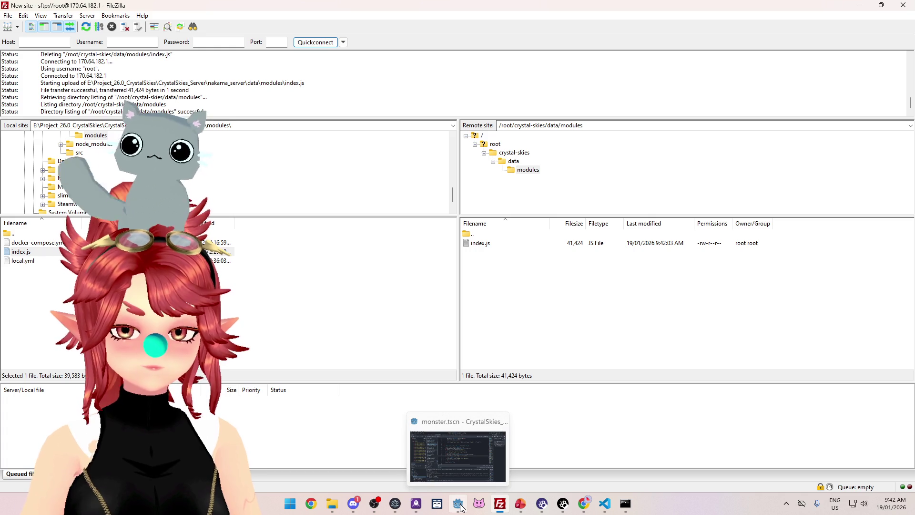
pyautogui.moveTo(584, 504)
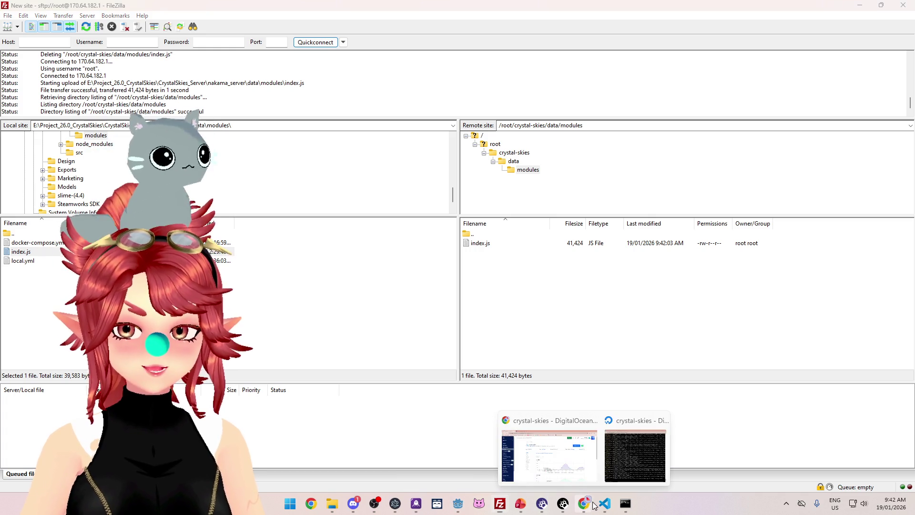
pyautogui.click(637, 454)
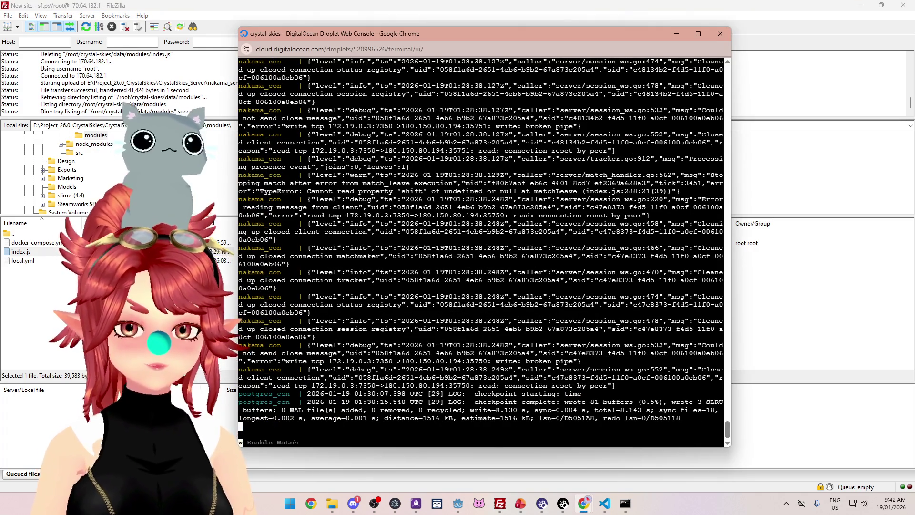
# Step: Stop the running Nakama containers and restart them with docker compose up
pyautogui.hotkey('ctrl', 'c')
pyautogui.write('docker compose up')
pyautogui.press('Return')
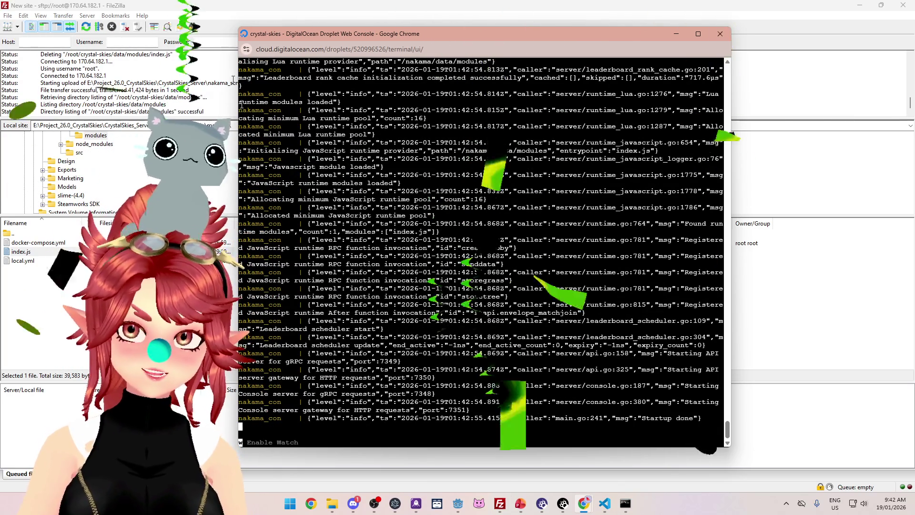
# Step: Reposition the droplet console window while Nakama logs load, then return to Godot
pyautogui.moveTo(485, 36)
pyautogui.mouseDown()
pyautogui.moveTo(425, 29)
pyautogui.moveTo(445, 28)
pyautogui.mouseUp()
pyautogui.moveTo(564, 29)
pyautogui.mouseDown()
pyautogui.moveTo(539, 49)
pyautogui.moveTo(511, 45)
pyautogui.moveTo(538, 37)
pyautogui.moveTo(514, 46)
pyautogui.mouseUp()
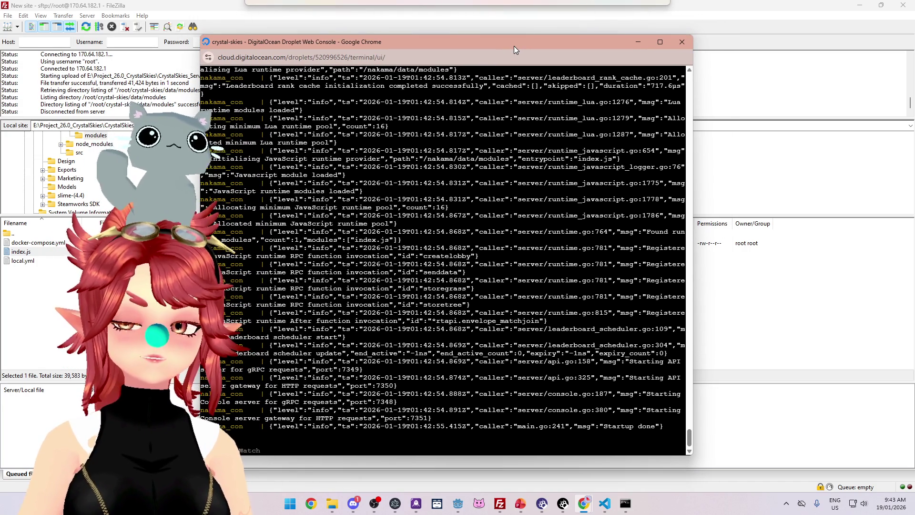
pyautogui.moveTo(514, 50); pyautogui.dragTo(517, 40)
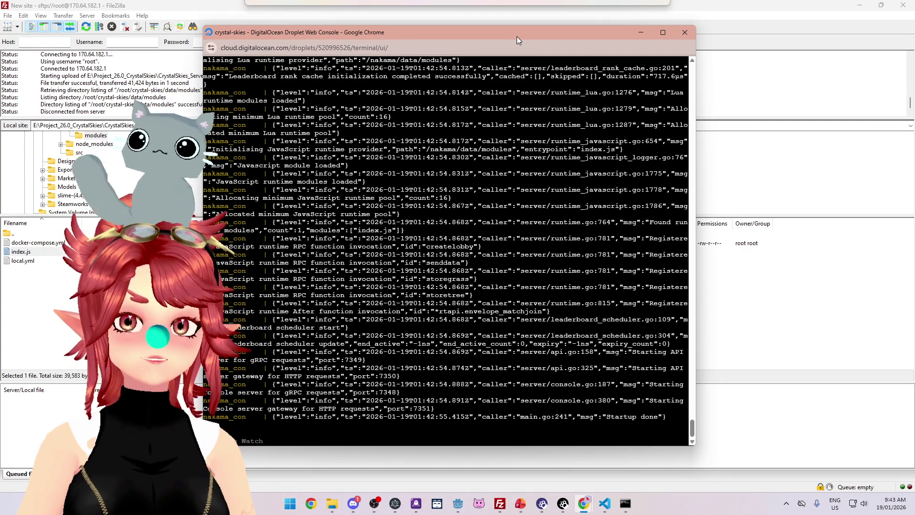
pyautogui.moveTo(516, 36); pyautogui.dragTo(513, 40)
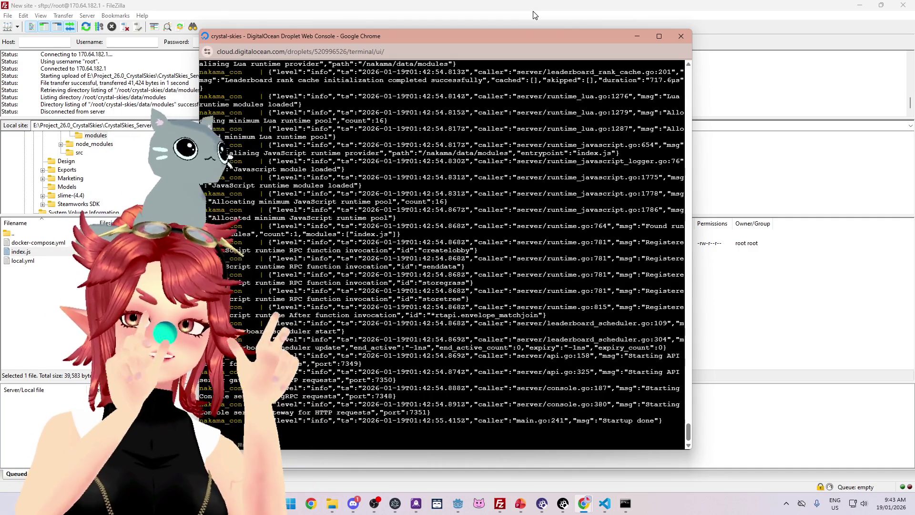
pyautogui.hotkey('alt', 'Tab')
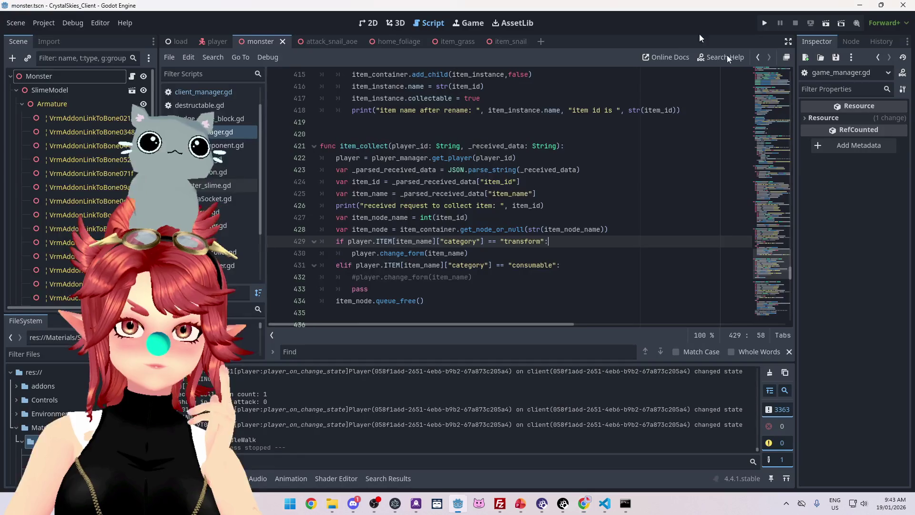
# Step: Run the game, enter a display name, and create the lobby 'asddd'
pyautogui.click(764, 24)
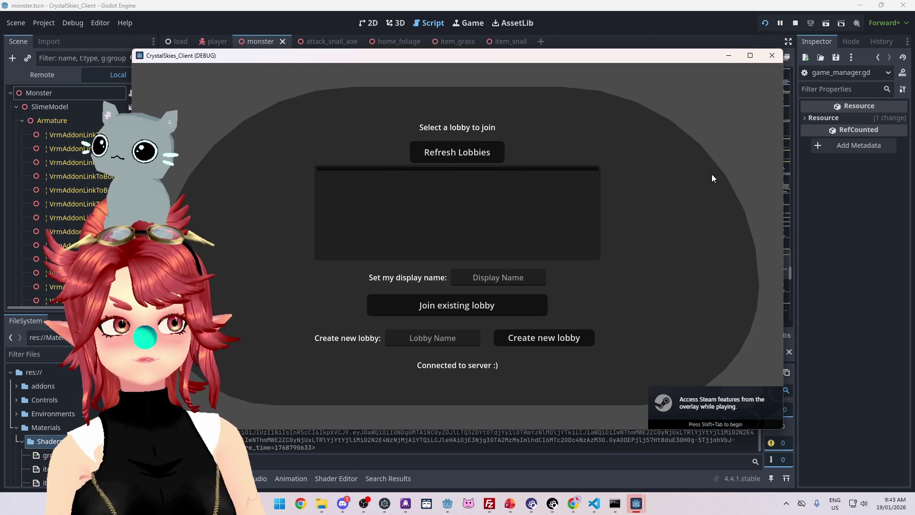
pyautogui.click(523, 278)
pyautogui.write('Phwee')
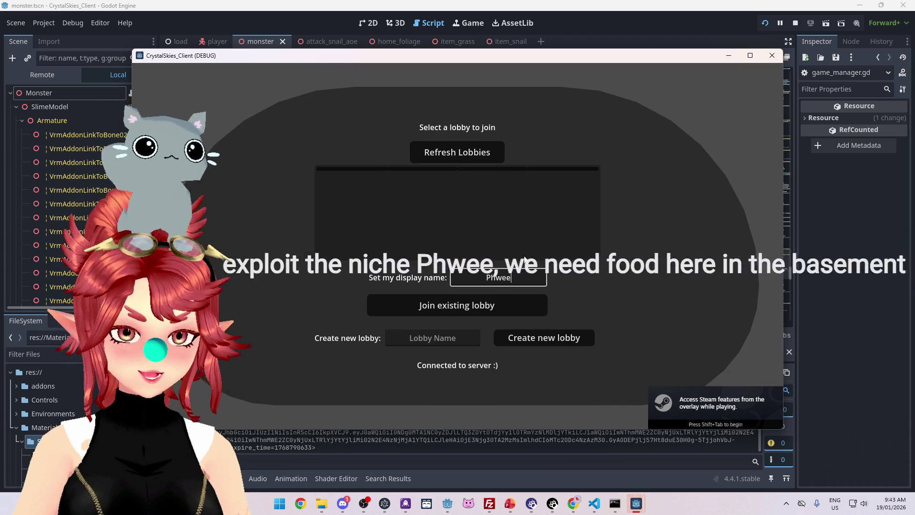
pyautogui.press('Tab')
pyautogui.press('Tab')
pyautogui.write('asddd')
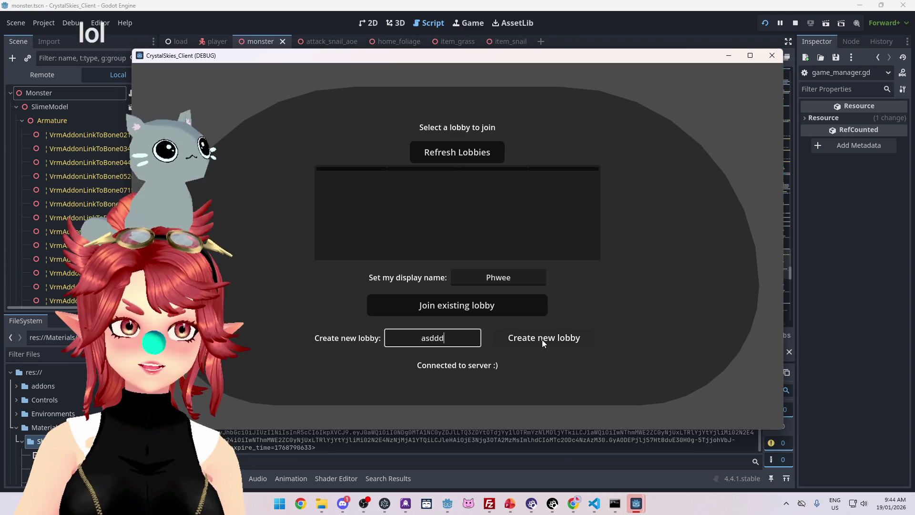
pyautogui.click(542, 339)
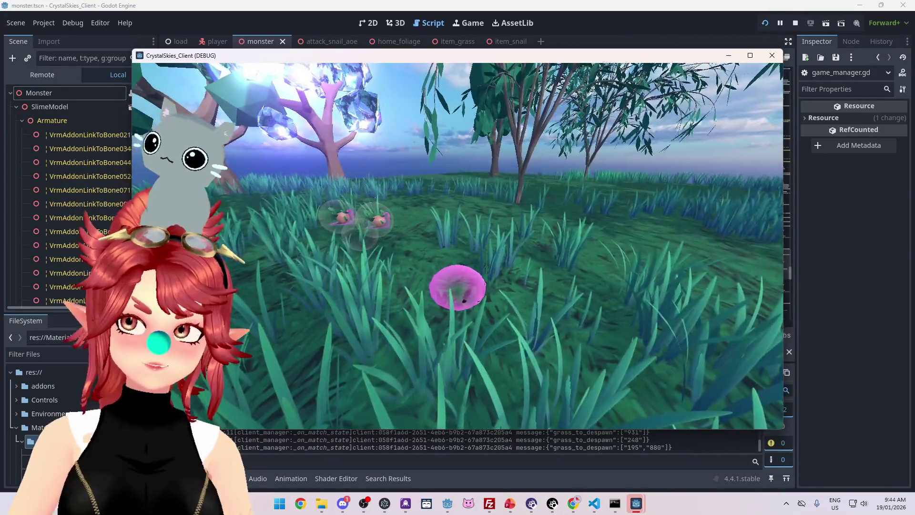
# Step: Maximize the running game window with Win+Up and switch to the Nakama storage page
pyautogui.press('Escape')
pyautogui.press('super+Up')
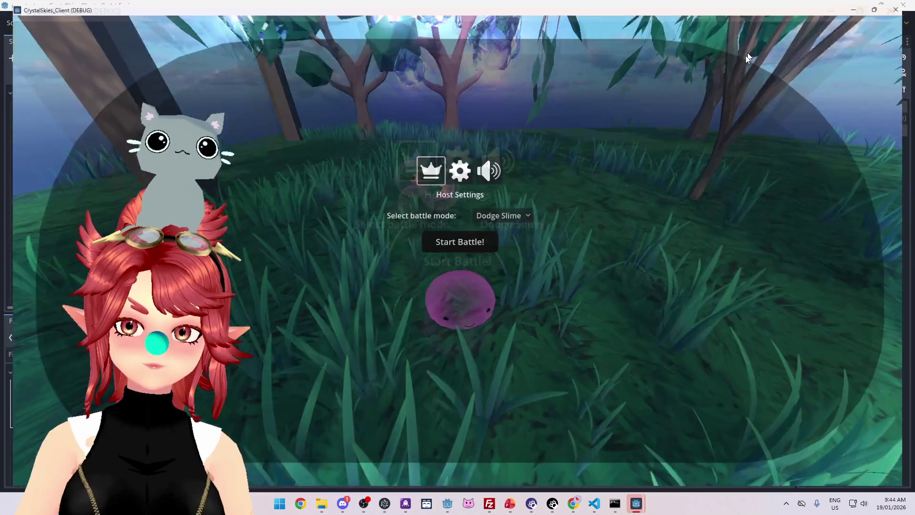
pyautogui.press('Escape')
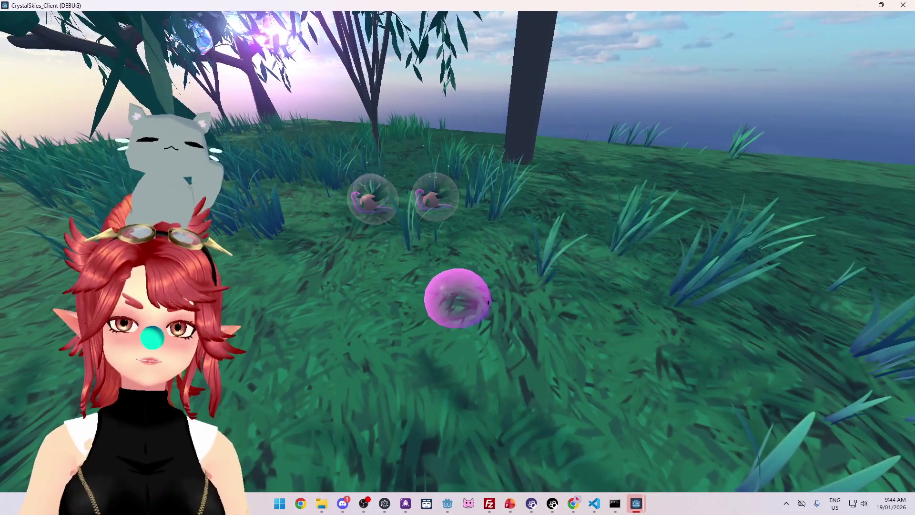
pyautogui.hotkey('alt', 'Tab')
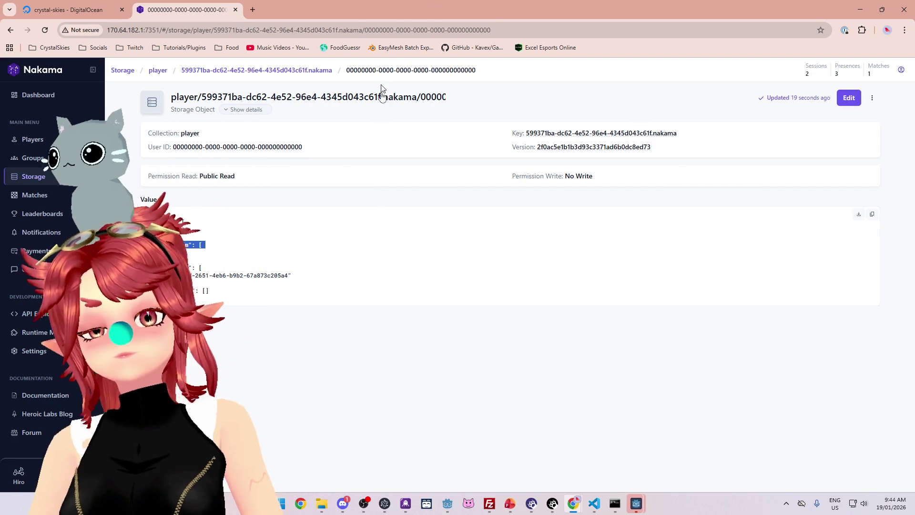
pyautogui.moveTo(349, 11)
pyautogui.mouseDown()
pyautogui.moveTo(553, 37)
pyautogui.moveTo(577, 26)
pyautogui.mouseUp()
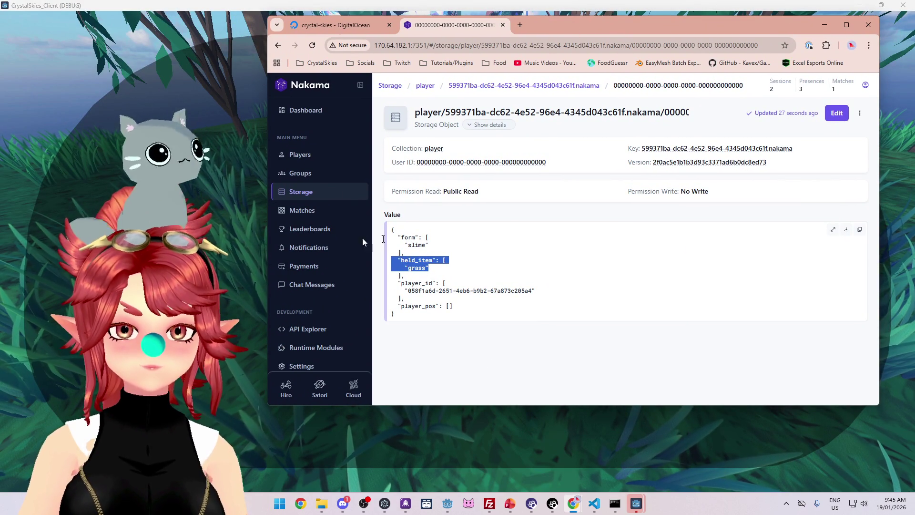
pyautogui.press('super+Up')
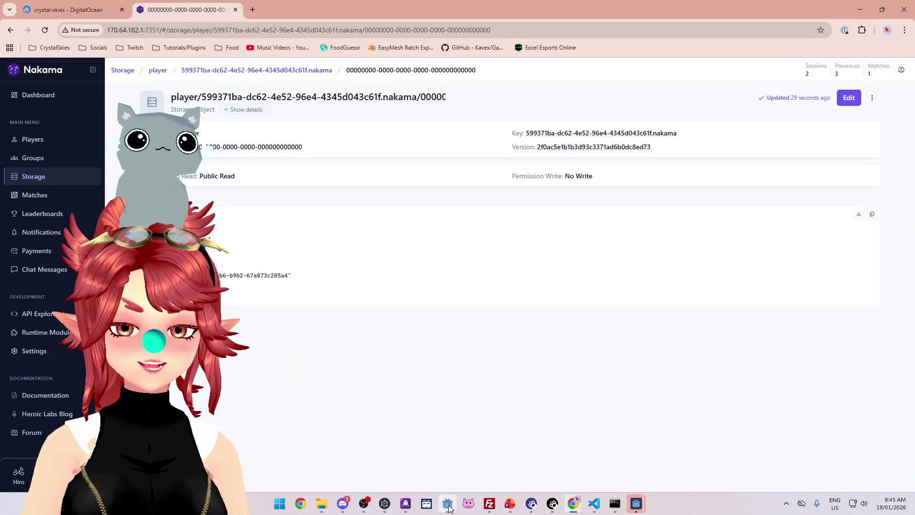
pyautogui.click(448, 505)
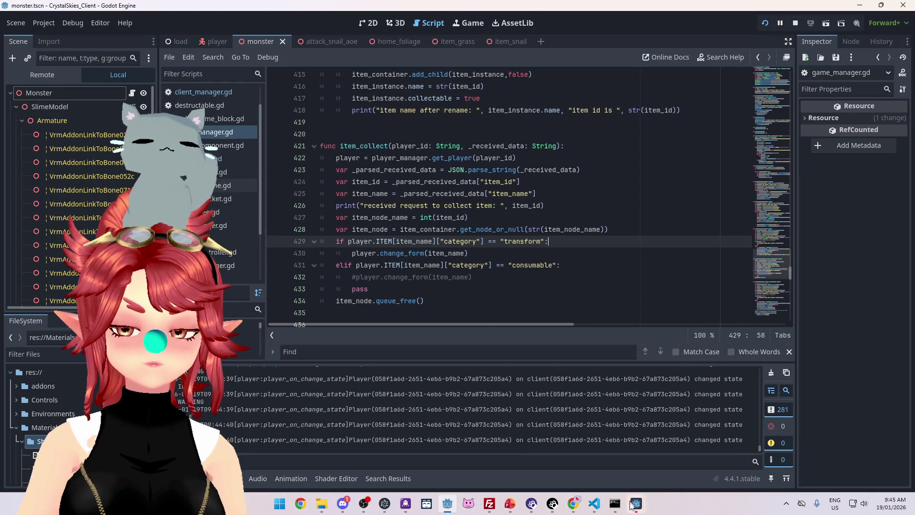
# Step: Stop the running game and collapse the Armature node in the scene tree
pyautogui.scroll(-2, 406, 193)
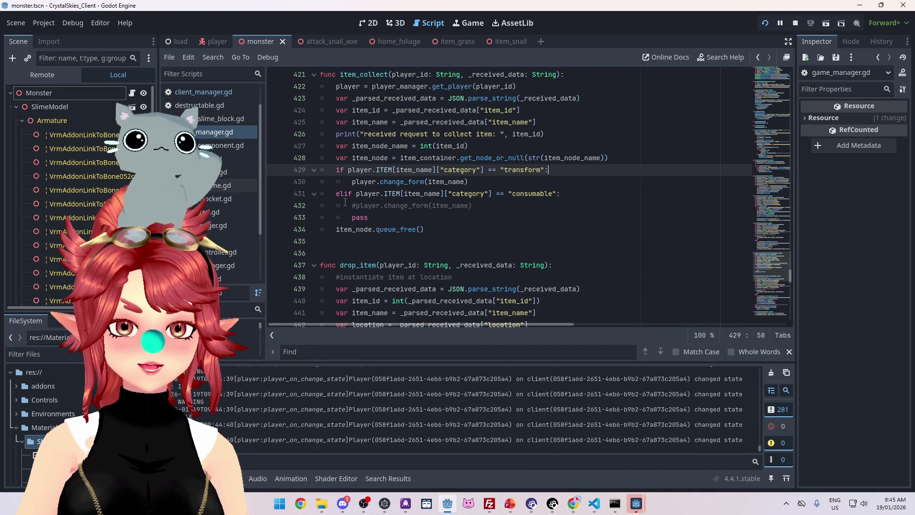
pyautogui.moveTo(353, 206)
pyautogui.mouseDown()
pyautogui.moveTo(370, 218)
pyautogui.moveTo(340, 210)
pyautogui.mouseUp()
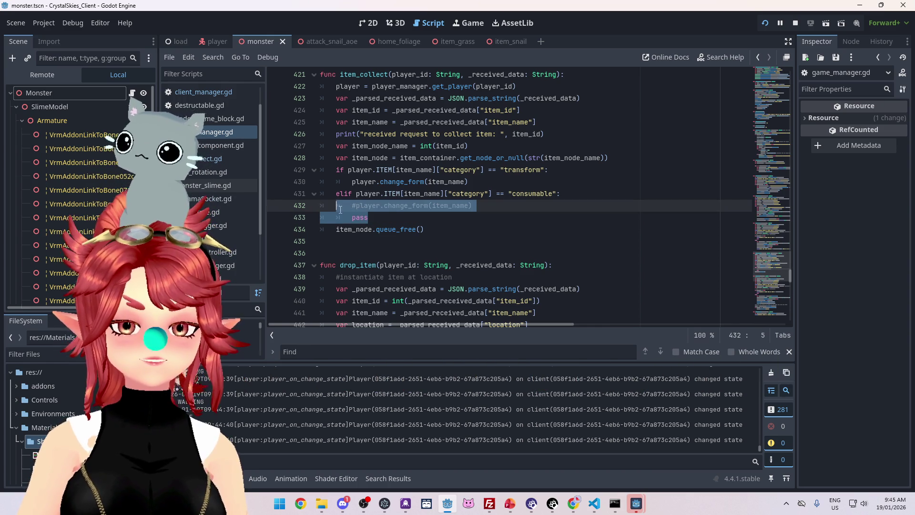
pyautogui.click(794, 24)
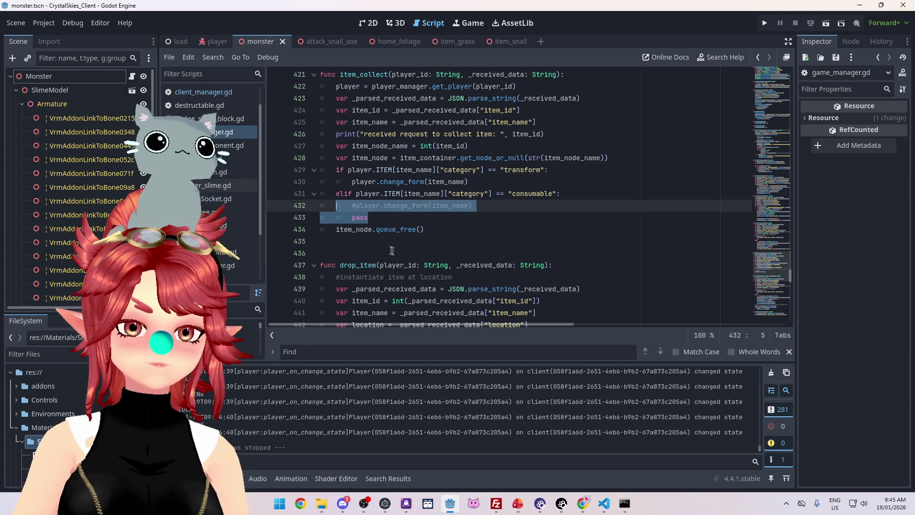
pyautogui.click(393, 219)
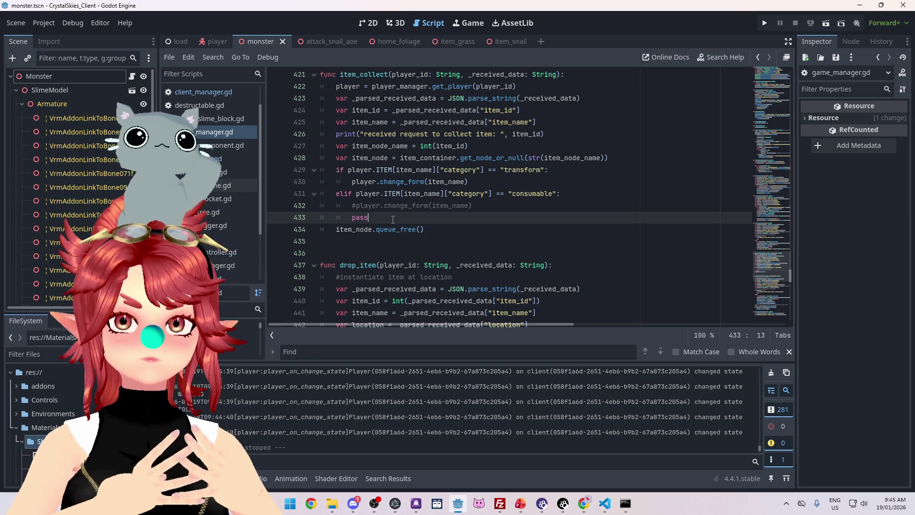
pyautogui.click(22, 103)
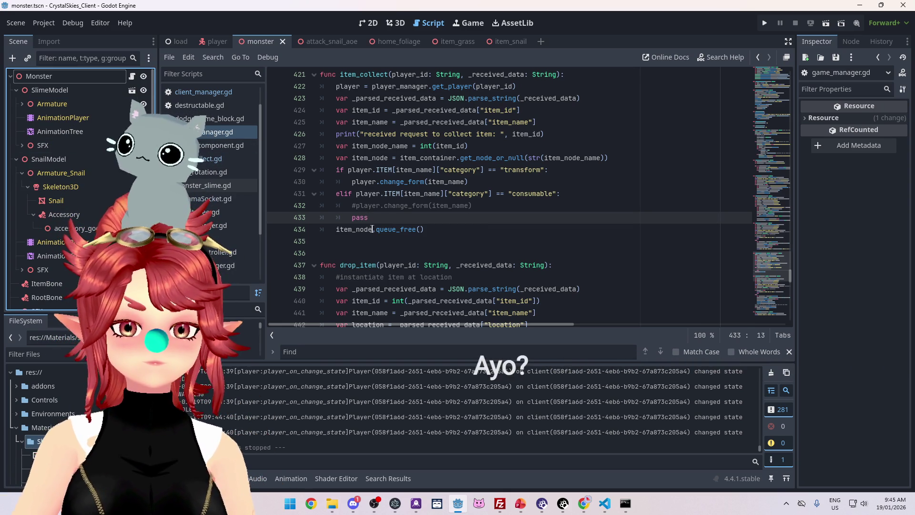
# Step: Uncomment the consumable branch's change_form call, delete the pass line, and open player.gd
pyautogui.click(357, 207)
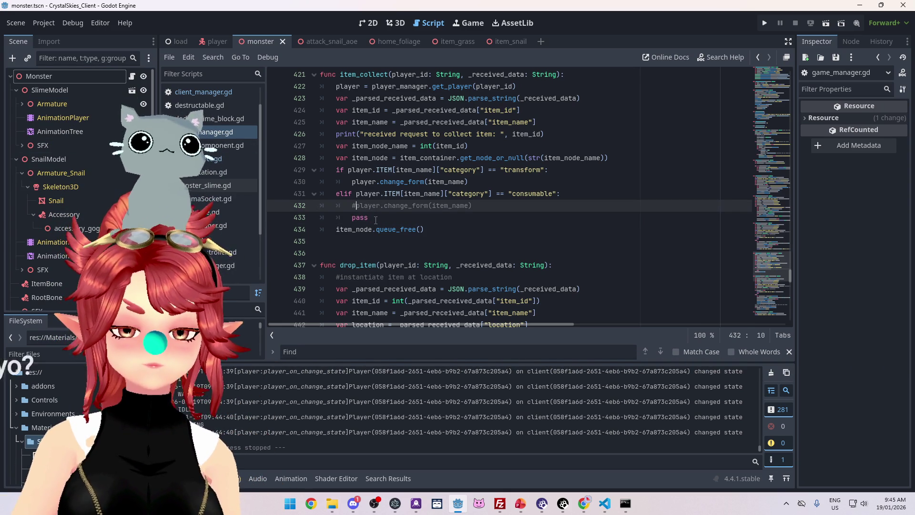
pyautogui.moveTo(375, 218); pyautogui.dragTo(304, 217)
pyautogui.press('BackSpace')
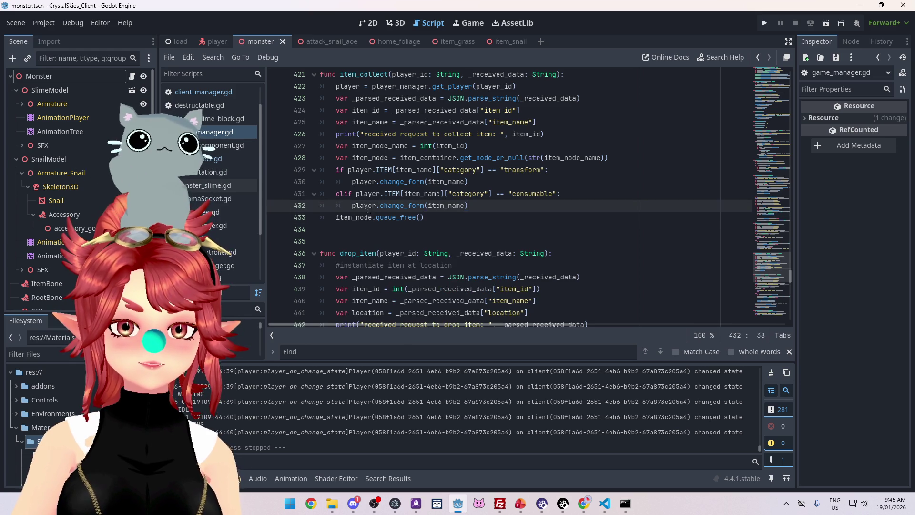
pyautogui.click(394, 183)
pyautogui.keyDown('ctrl'); pyautogui.click(393, 181); pyautogui.keyUp('ctrl')
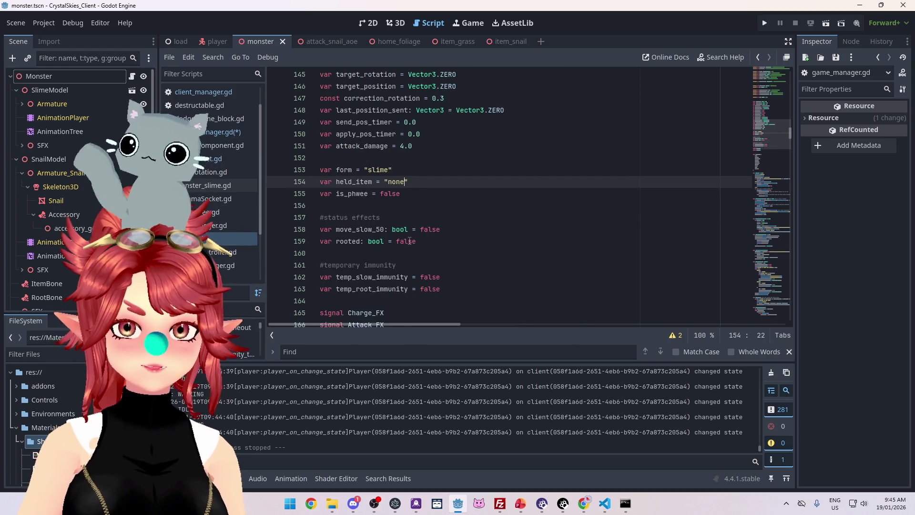
# Step: Search player.gd for 'change' and jump to the end of the change_form function
pyautogui.moveTo(788, 130)
pyautogui.mouseDown()
pyautogui.moveTo(780, 261)
pyautogui.moveTo(763, 327)
pyautogui.moveTo(767, 292)
pyautogui.moveTo(750, 259)
pyautogui.mouseUp()
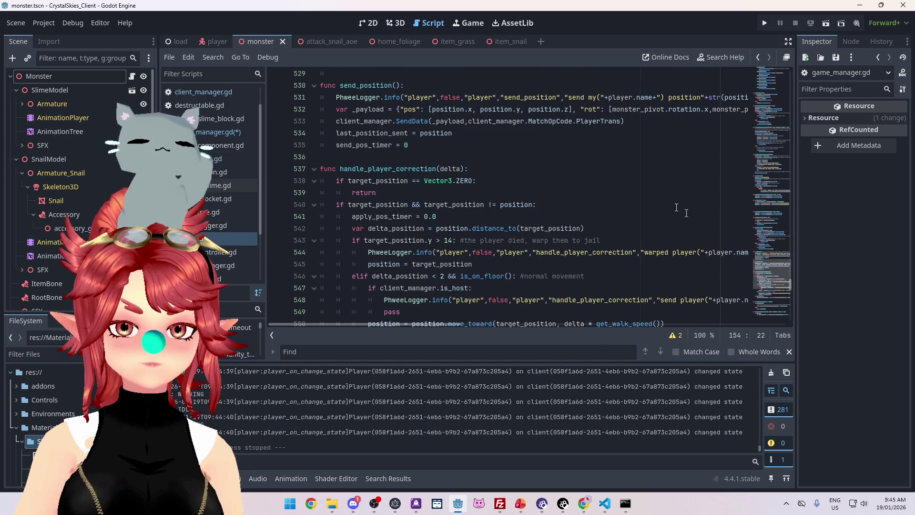
pyautogui.hotkey('ctrl', 'f')
pyautogui.write('change')
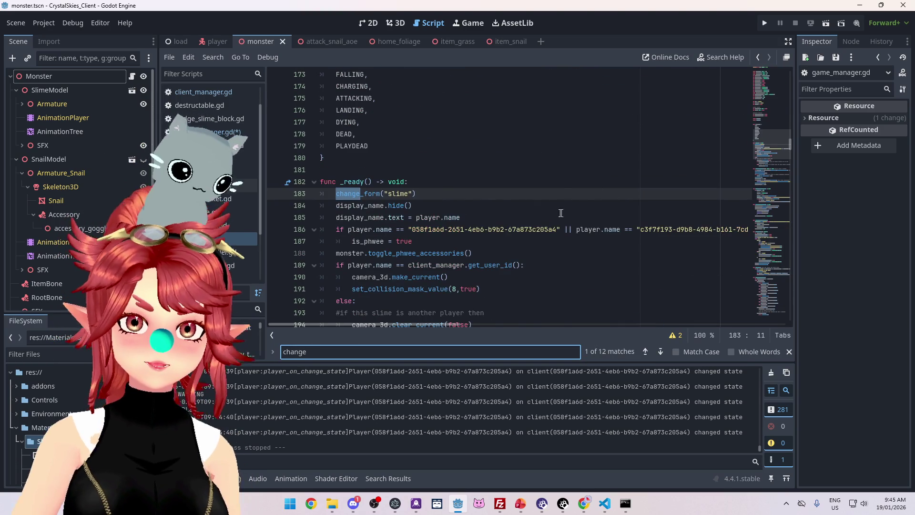
pyautogui.scroll(-1, 569, 210)
pyautogui.keyDown('ctrl'); pyautogui.click(353, 159); pyautogui.keyUp('ctrl')
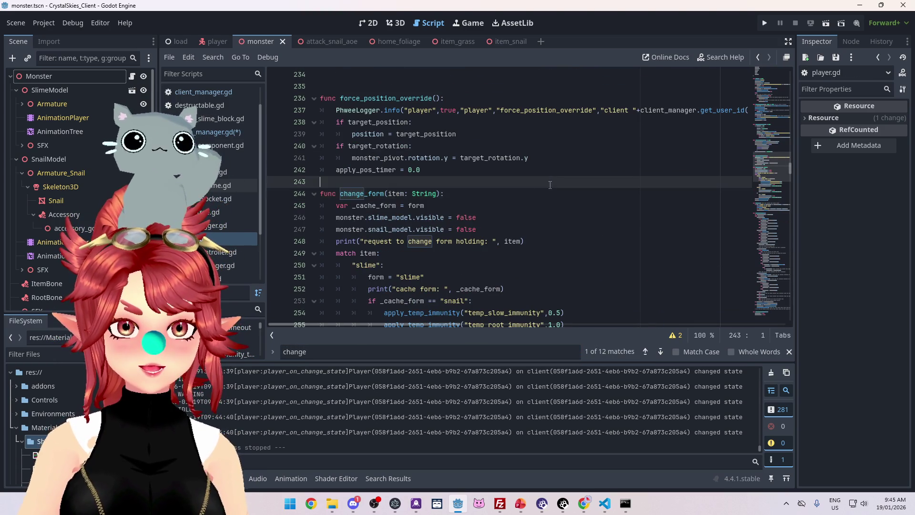
pyautogui.scroll(-8, 550, 185)
pyautogui.click(370, 194)
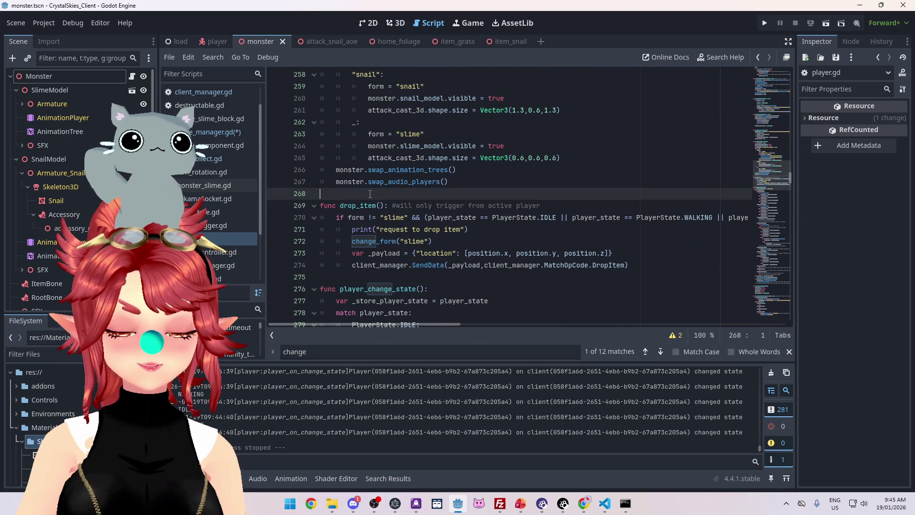
pyautogui.press('Down')
pyautogui.press('Down')
pyautogui.press('Down')
pyautogui.press('Up')
pyautogui.press('Up')
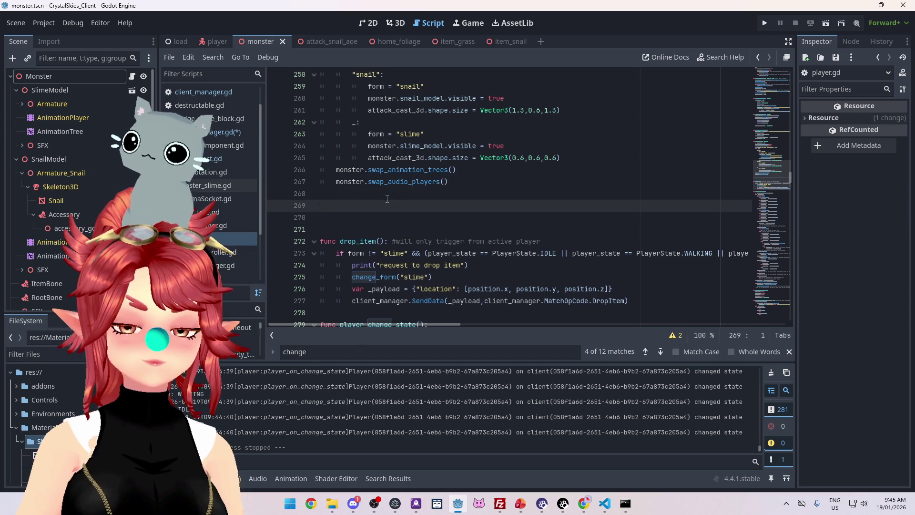
# Step: Type 'func' on the empty line after change_form to start a new declaration
pyautogui.scroll(5, 396, 205)
pyautogui.scroll(2, 395, 205)
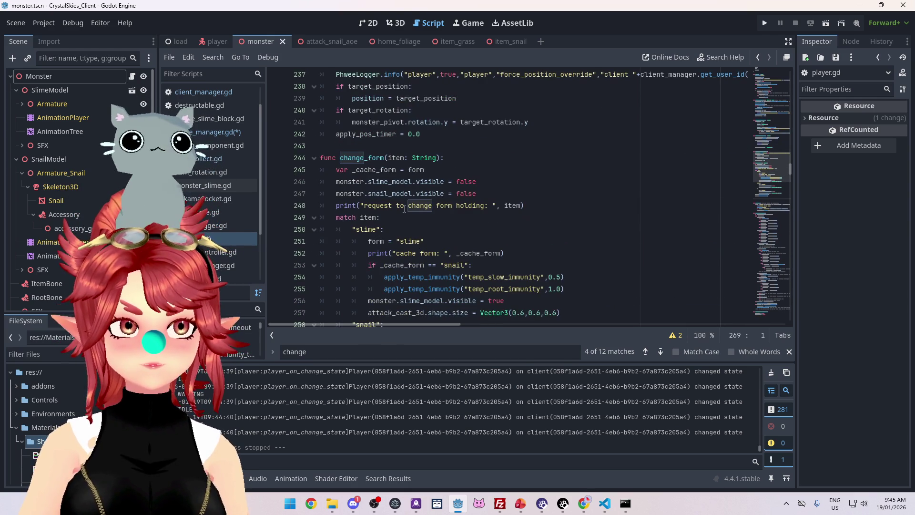
pyautogui.scroll(-8, 342, 166)
pyautogui.scroll(8, 451, 224)
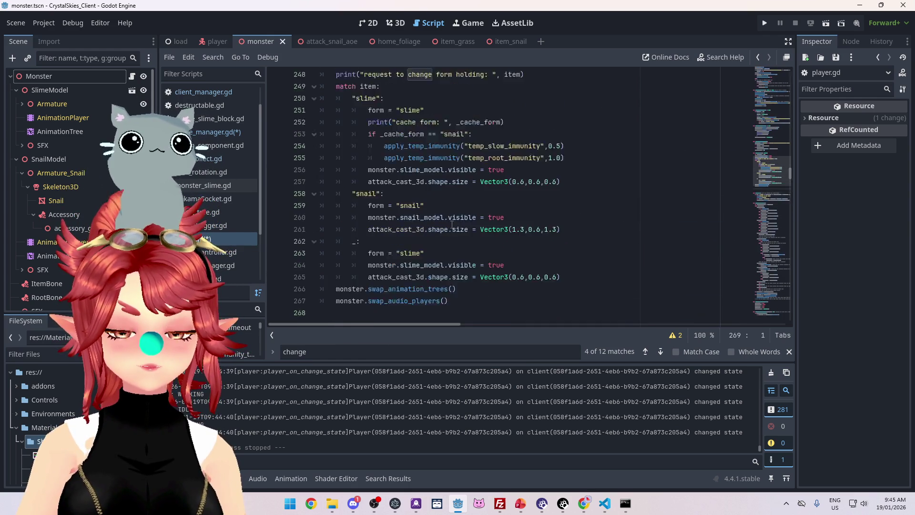
pyautogui.scroll(-5, 452, 224)
pyautogui.write('func')
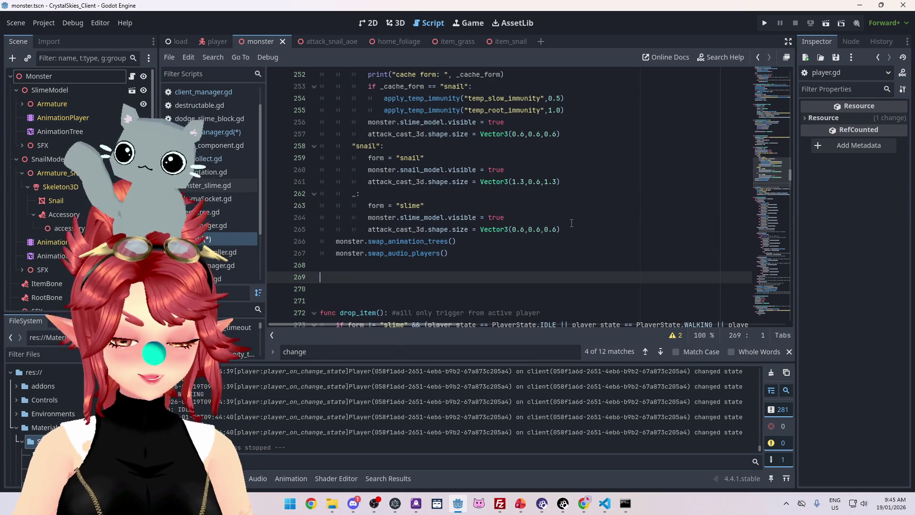
pyautogui.scroll(-2, 524, 226)
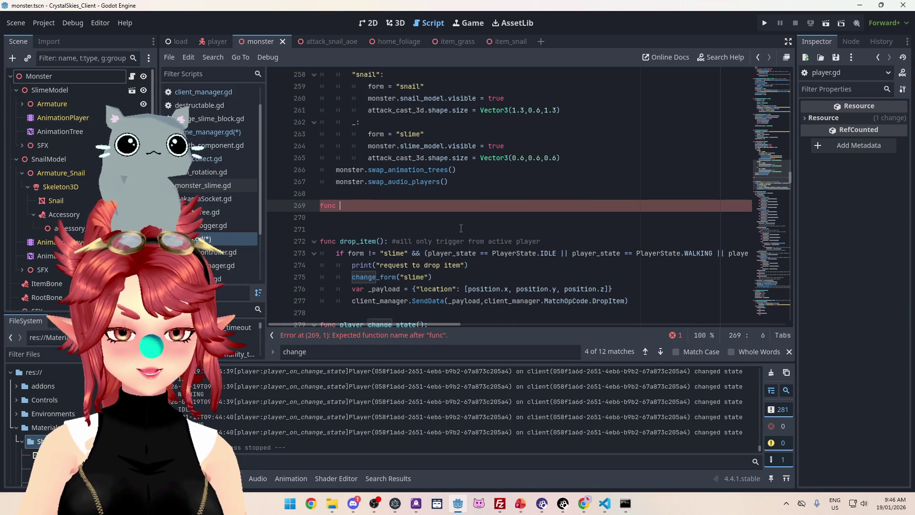
# Step: Search for collect_item, glance at game_manager, then return to the func on line 269
pyautogui.hotkey('ctrl', 'f')
pyautogui.write('collect')
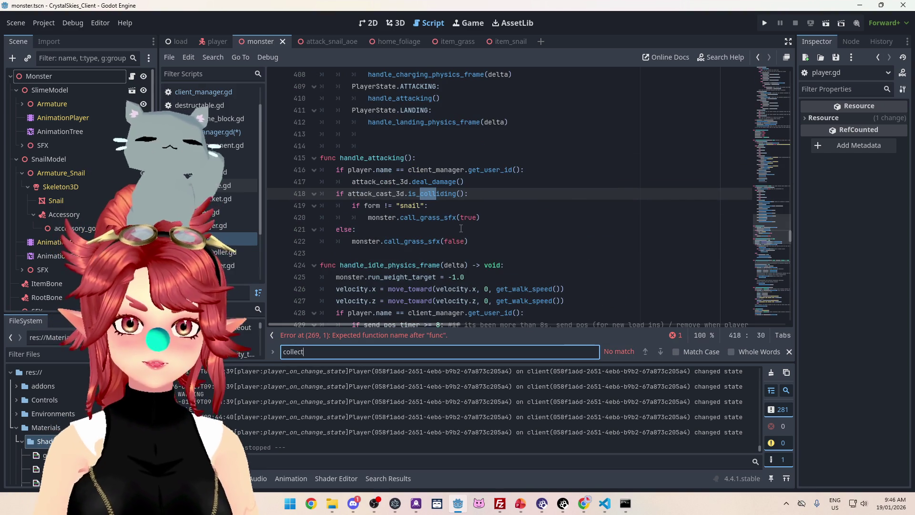
pyautogui.write('_item')
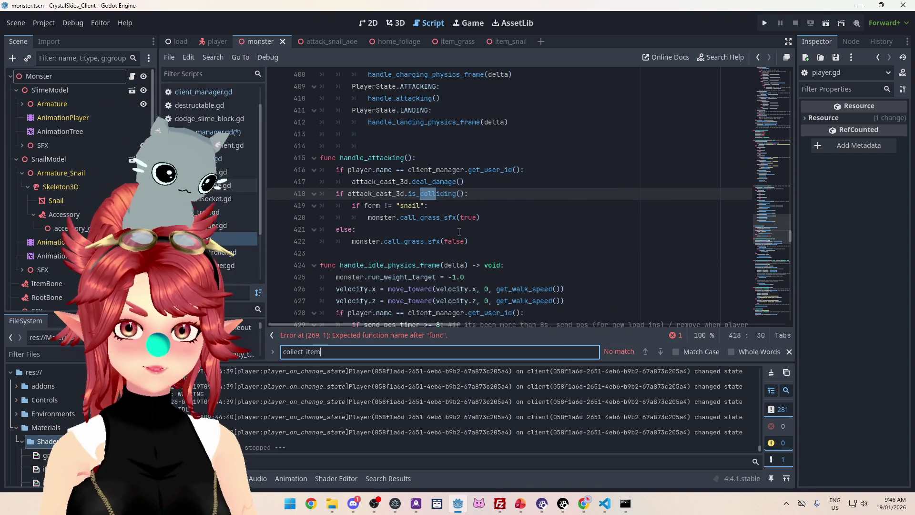
pyautogui.click(202, 241)
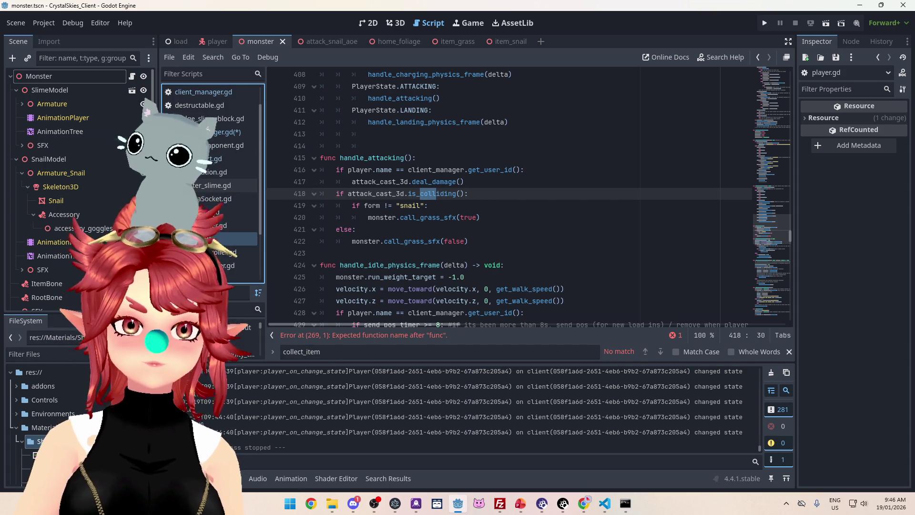
pyautogui.press('Down')
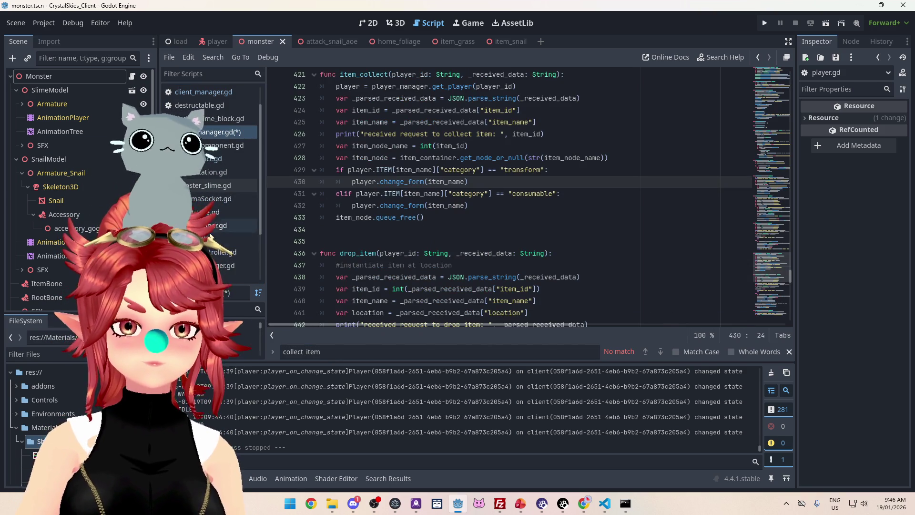
pyautogui.press('Up')
pyautogui.hotkey('ctrl', 'f')
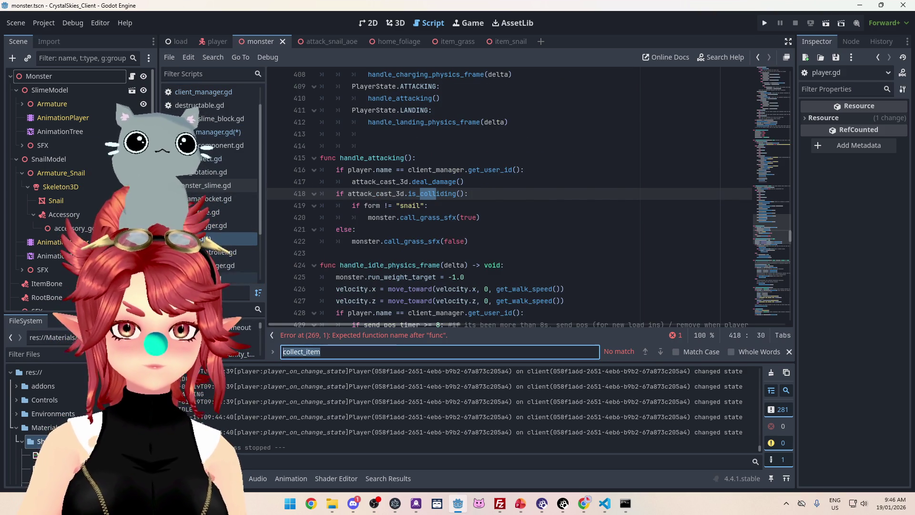
pyautogui.write('change')
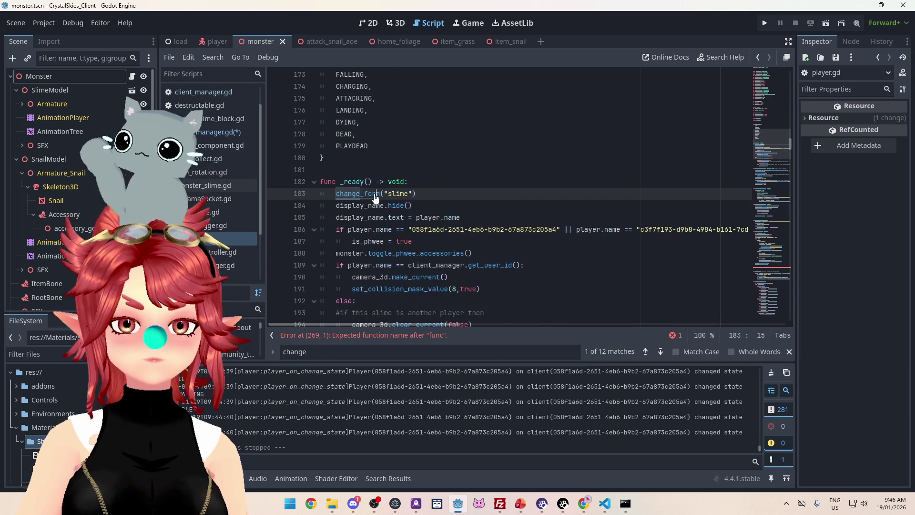
pyautogui.scroll(-10, 385, 206)
pyautogui.click(351, 135)
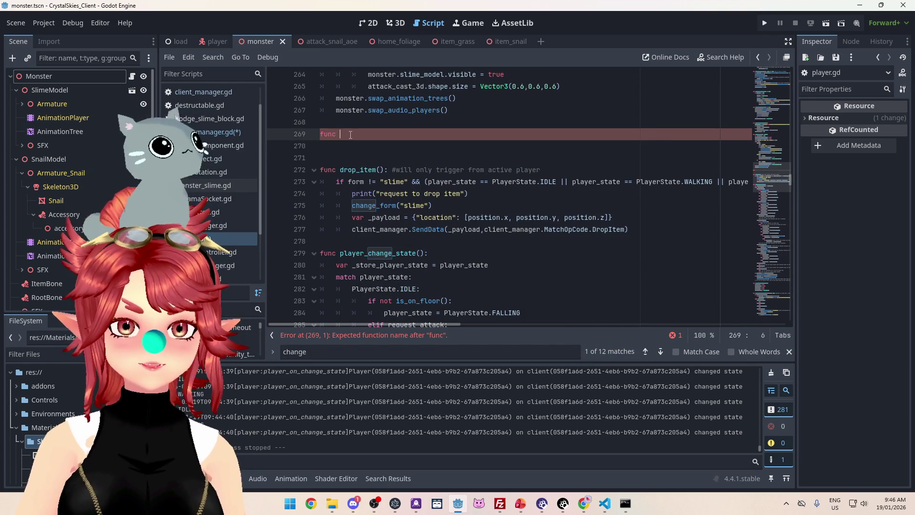
# Step: Name the new function collect_item() and start its body on an indented line
pyautogui.write('collect_ite')
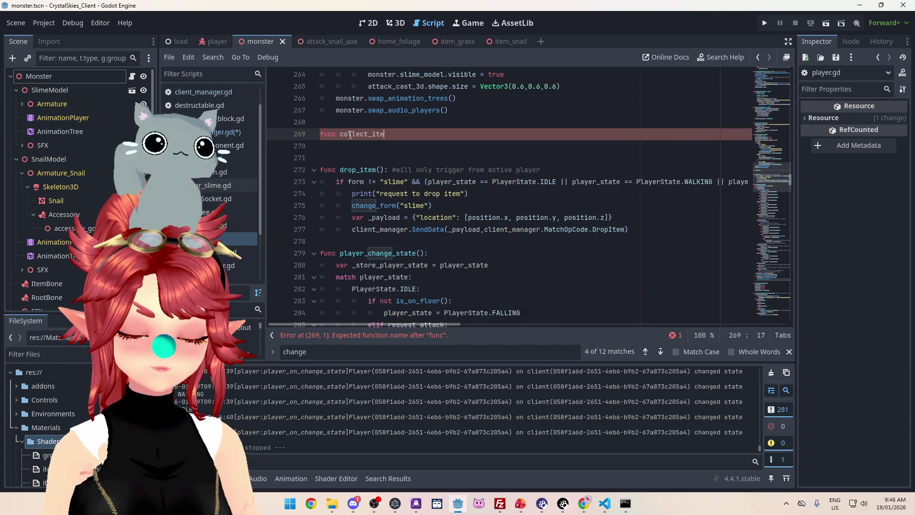
pyautogui.write('m()"')
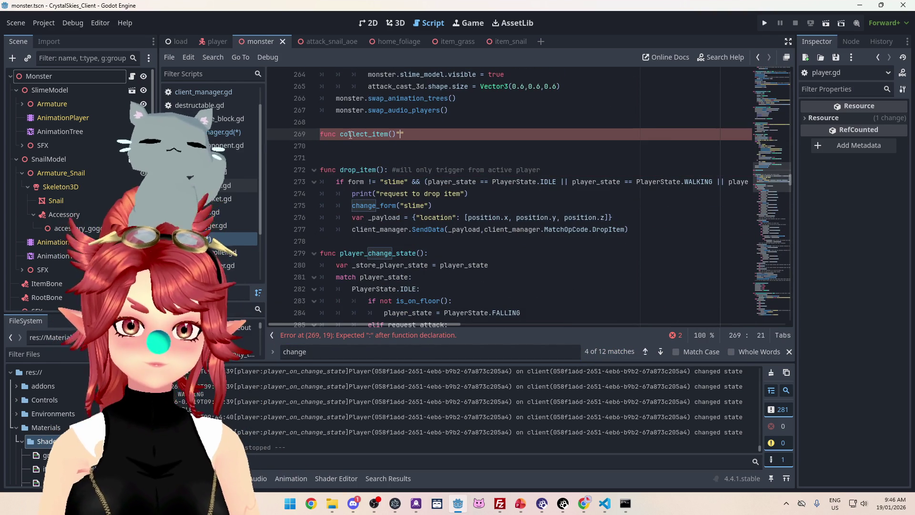
pyautogui.write(':')
pyautogui.press('Return')
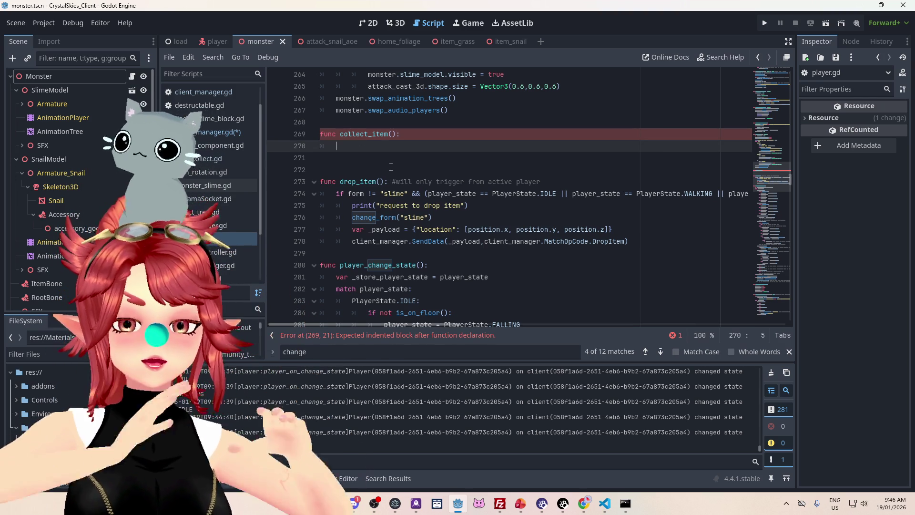
pyautogui.scroll(10, 391, 167)
pyautogui.scroll(-8, 458, 171)
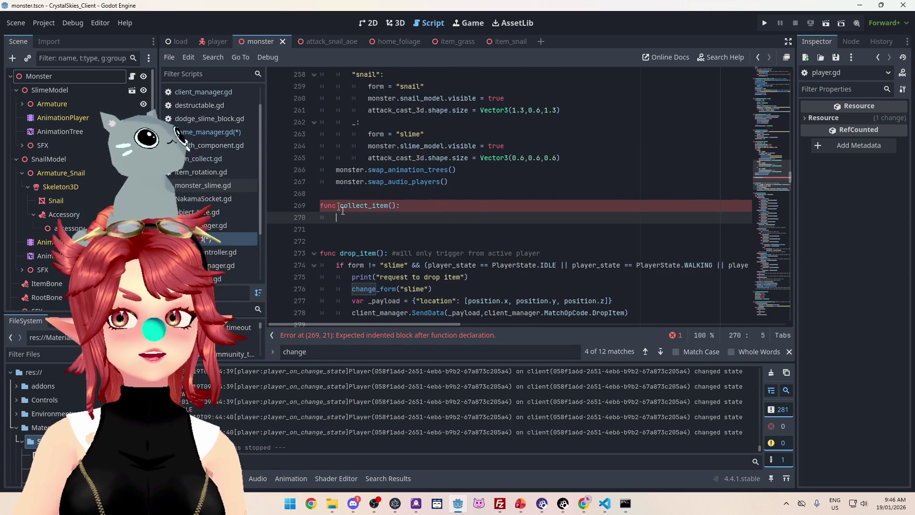
pyautogui.scroll(7, 430, 242)
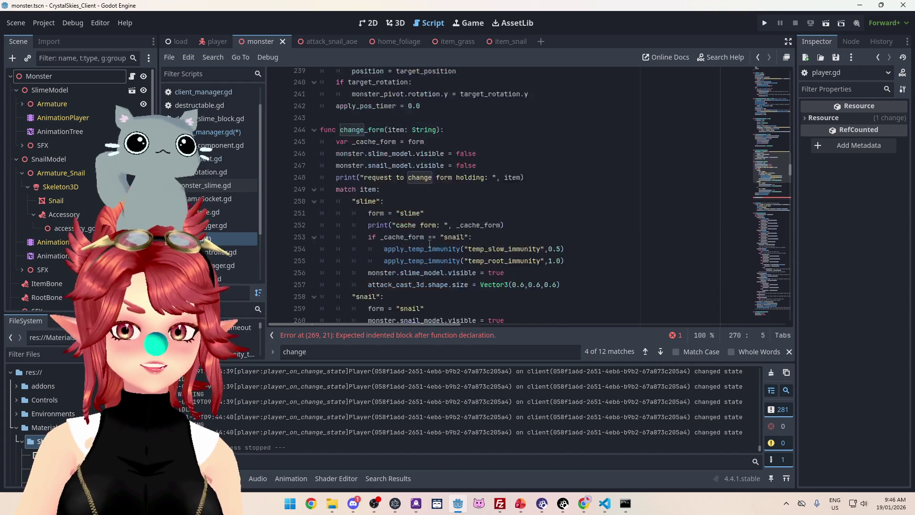
# Step: Copy change_form's 'item: String' parameter into collect_item's parentheses, then open game_manager.gd
pyautogui.moveTo(392, 157); pyautogui.dragTo(429, 159)
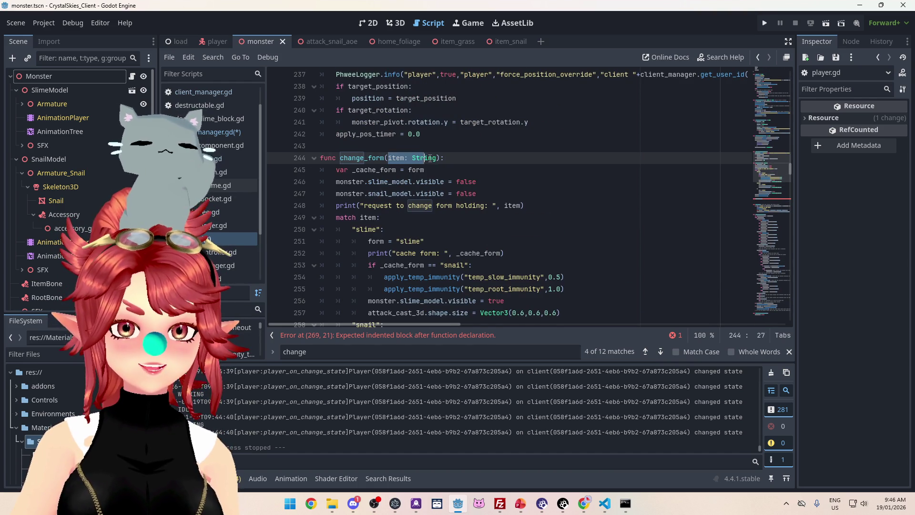
pyautogui.hotkey('ctrl', 'c')
pyautogui.scroll(-8, 437, 191)
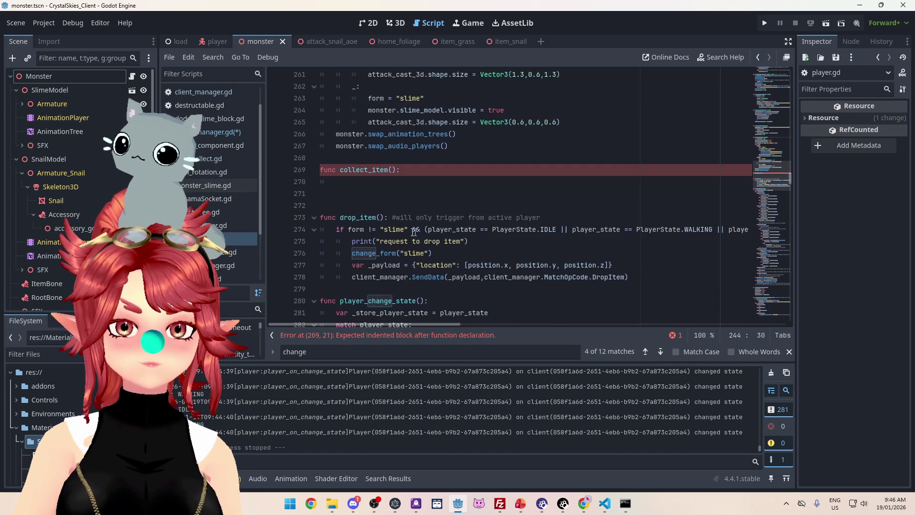
pyautogui.click(392, 170)
pyautogui.hotkey('ctrl', 'v')
pyautogui.scroll(6, 429, 214)
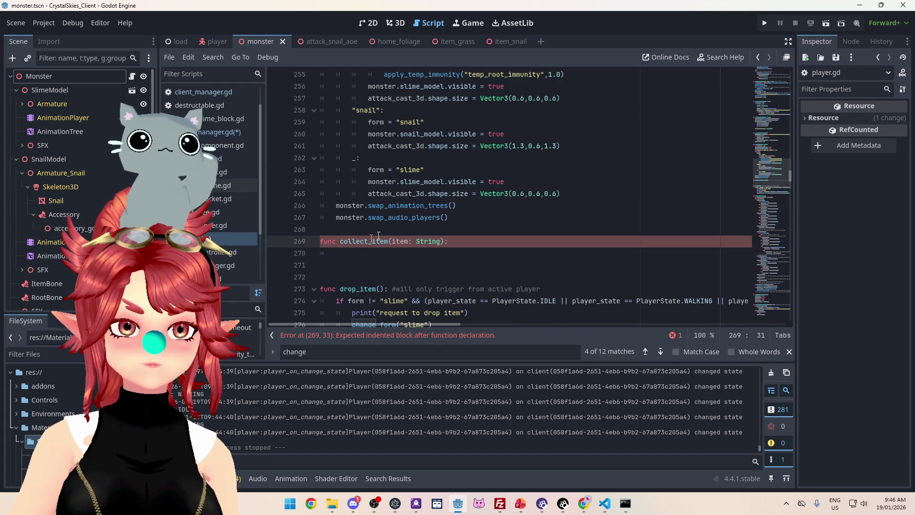
pyautogui.click(225, 135)
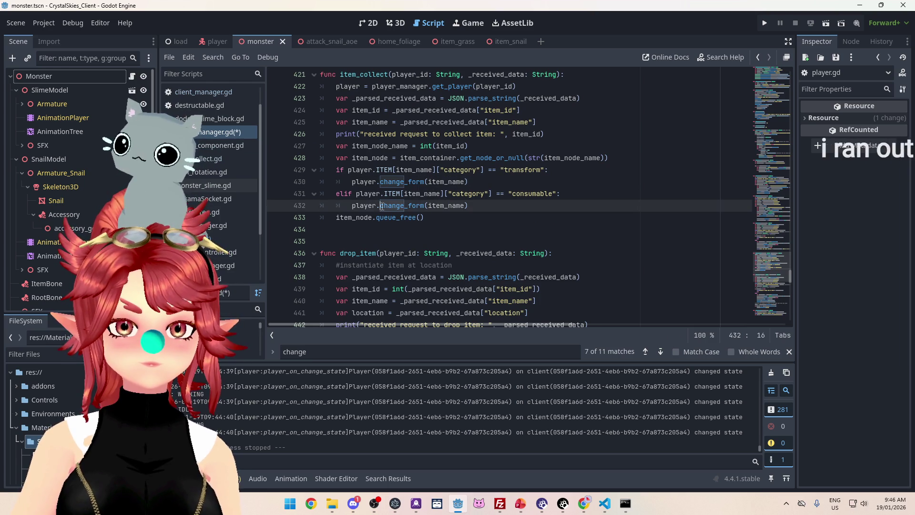
# Step: Replace change_form with collect_item on line 432, then return to player.gd
pyautogui.moveTo(381, 206); pyautogui.dragTo(426, 206)
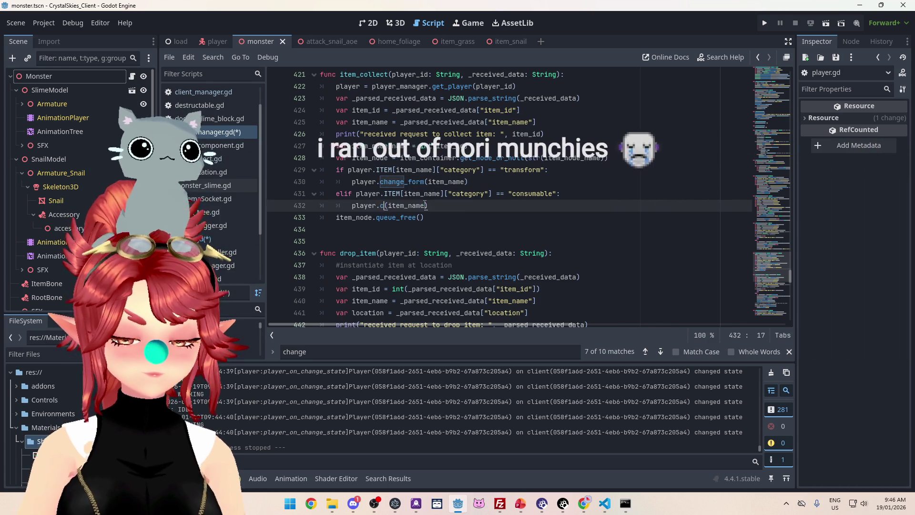
pyautogui.write('collect_item')
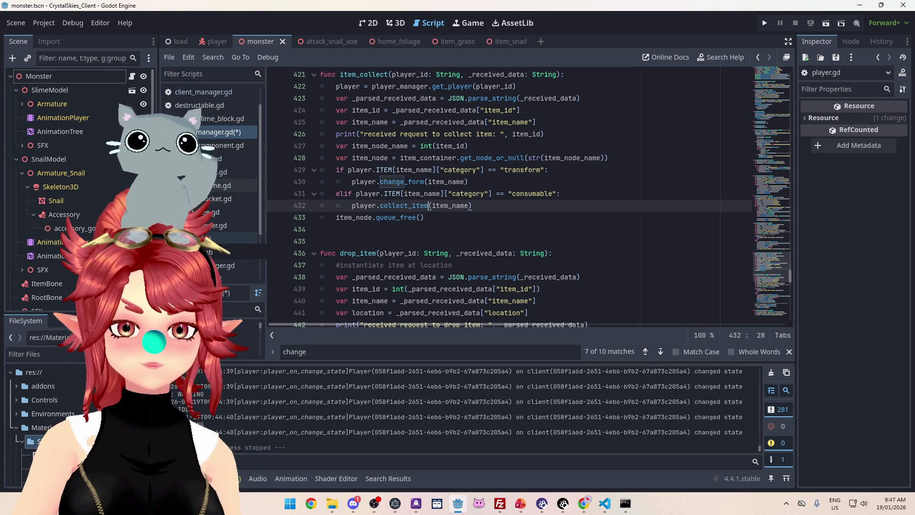
pyautogui.click(210, 238)
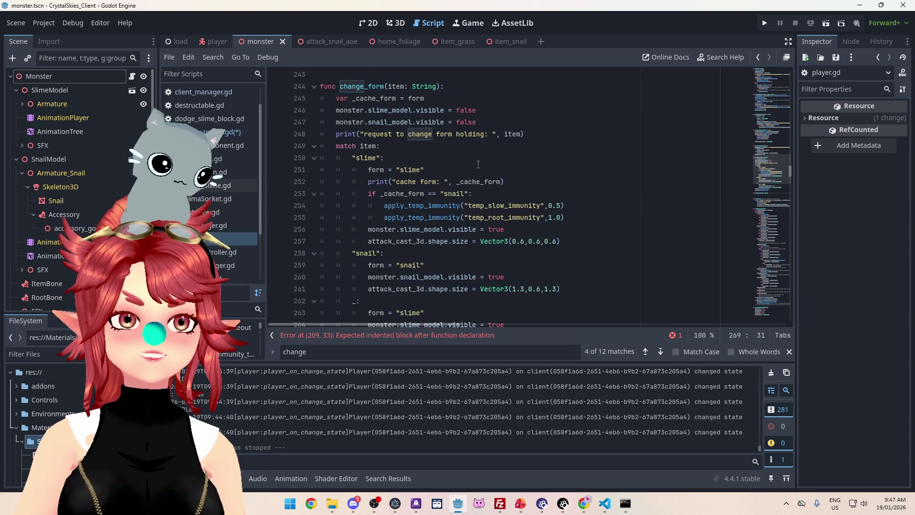
pyautogui.scroll(-5, 478, 163)
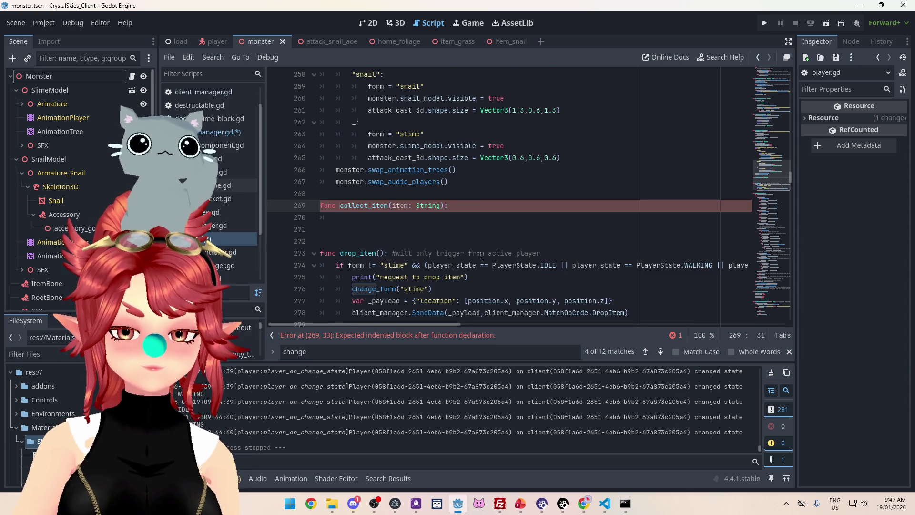
pyautogui.scroll(6, 473, 213)
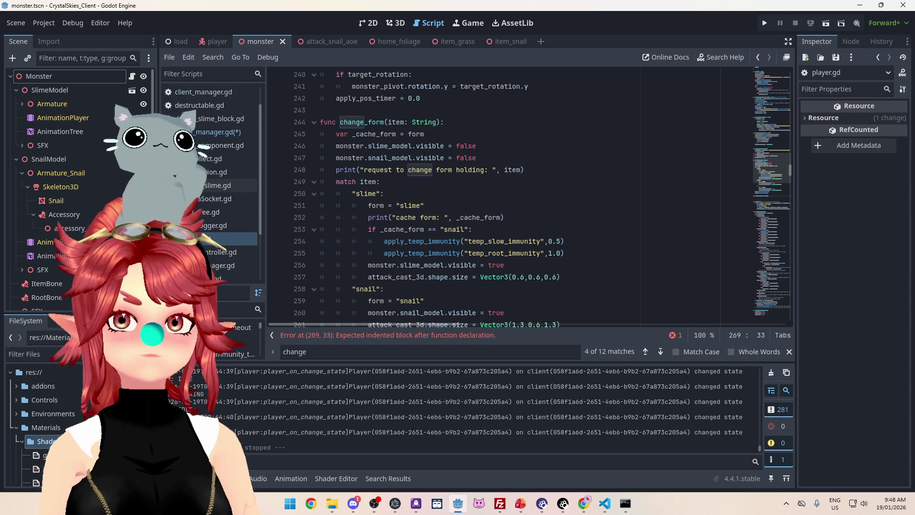
pyautogui.hotkey('alt', 'Tab')
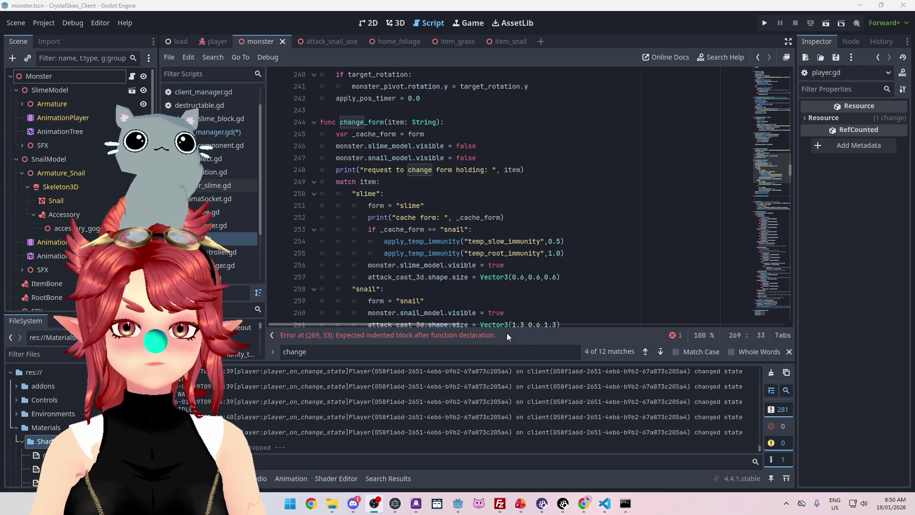
pyautogui.click(479, 335)
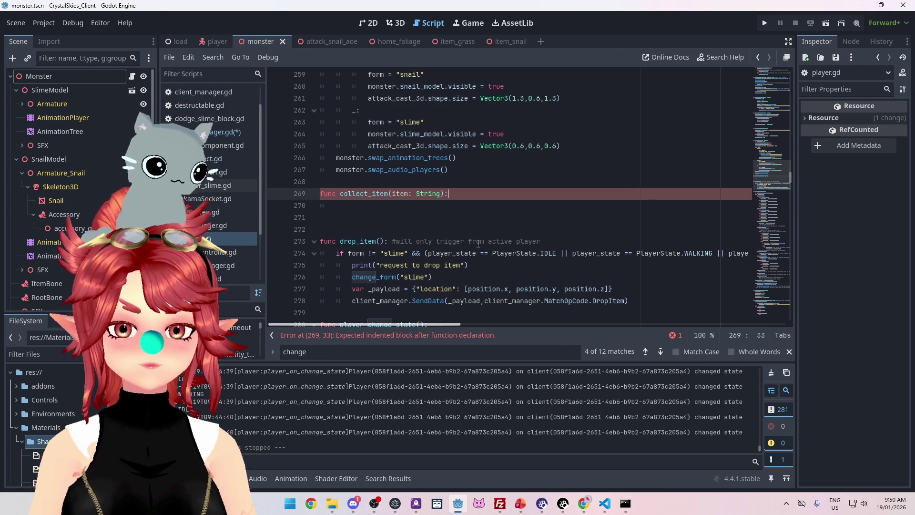
pyautogui.scroll(3, 478, 244)
pyautogui.scroll(-2, 476, 241)
pyautogui.scroll(2, 476, 241)
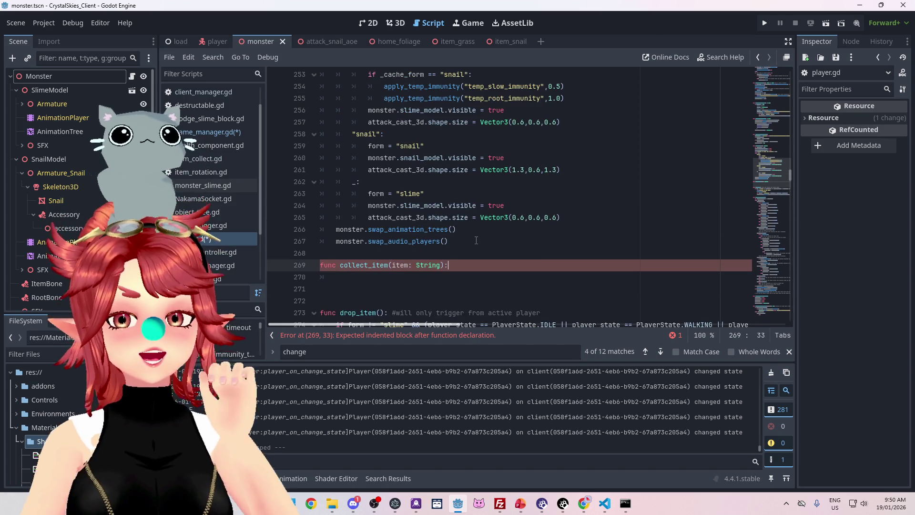
pyautogui.scroll(3, 476, 241)
pyautogui.scroll(3, 475, 240)
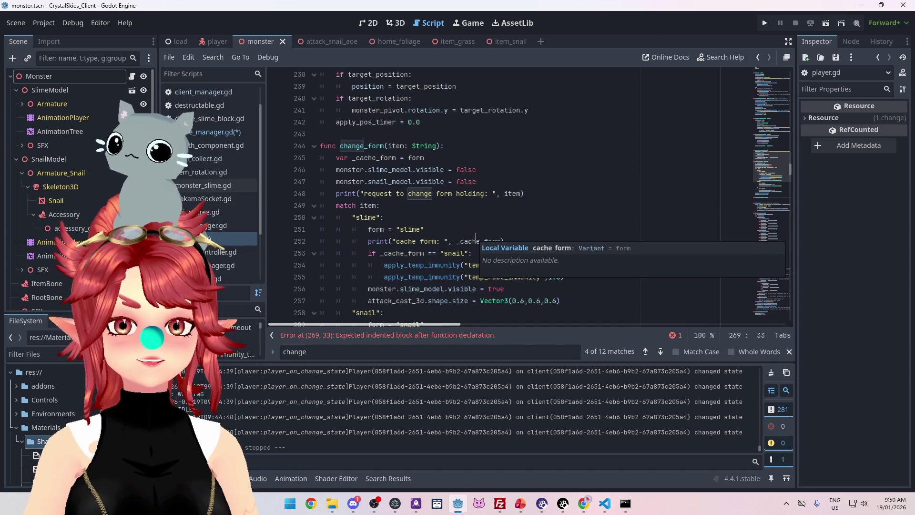
pyautogui.scroll(3, 475, 237)
pyautogui.scroll(-5, 475, 236)
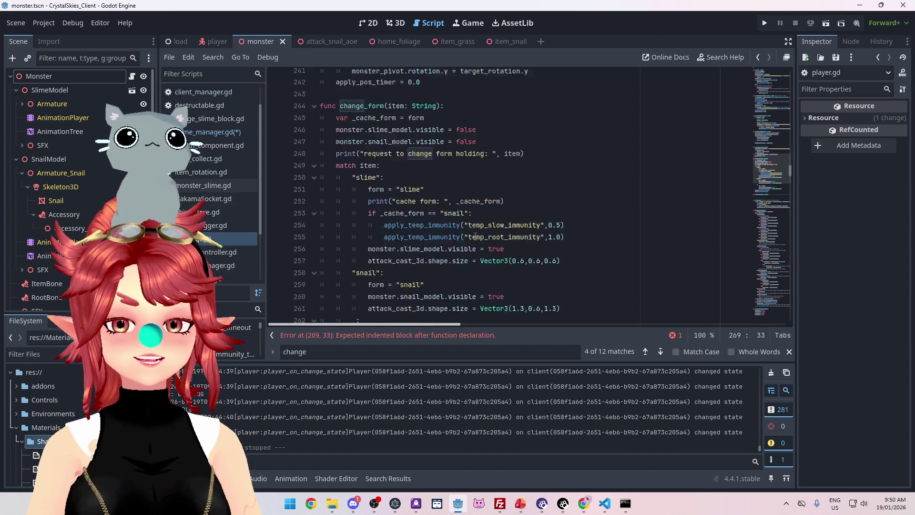
pyautogui.scroll(-4, 475, 236)
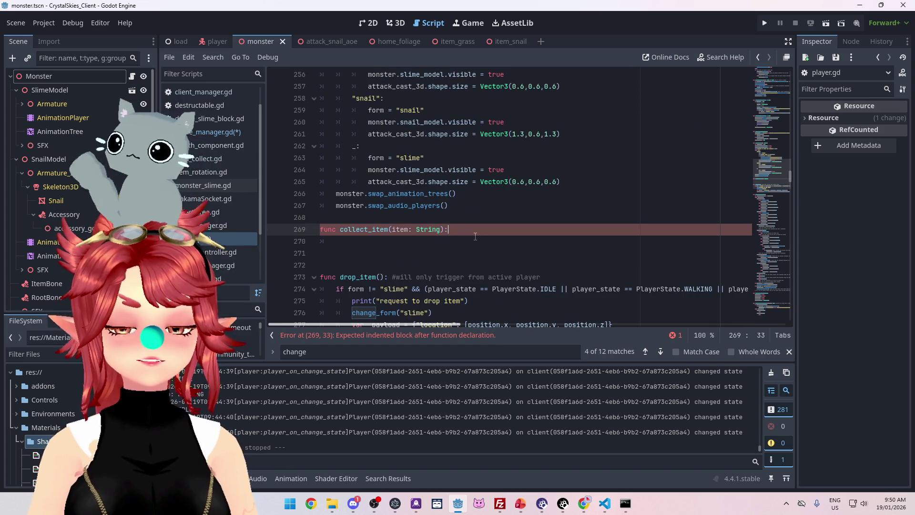
pyautogui.scroll(-2, 475, 236)
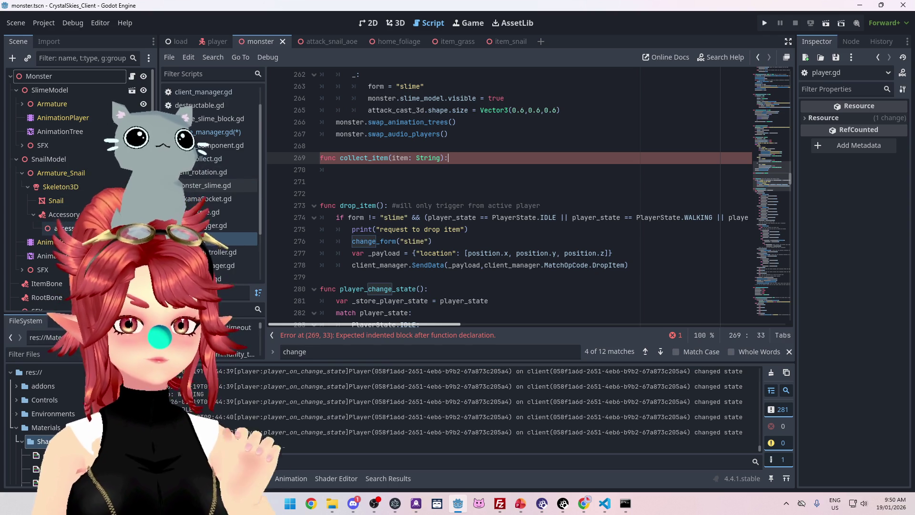
pyautogui.scroll(-1, 84, 183)
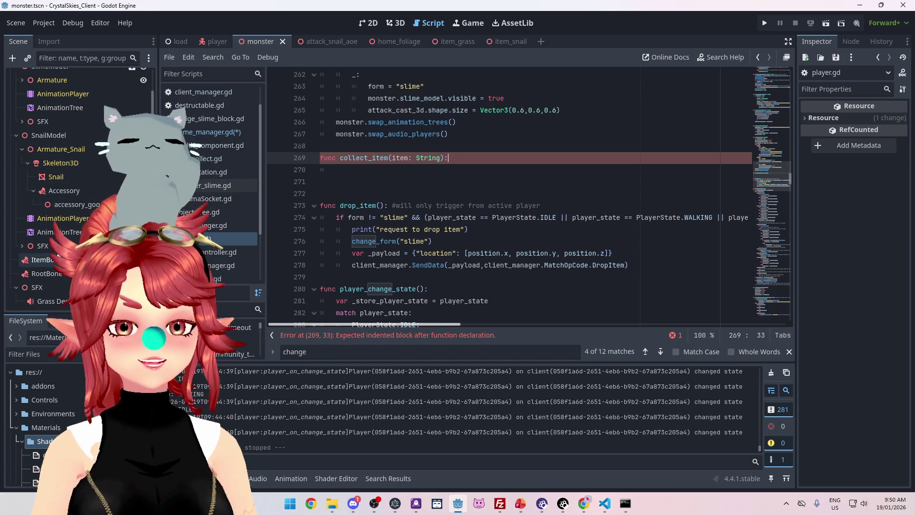
pyautogui.click(56, 263)
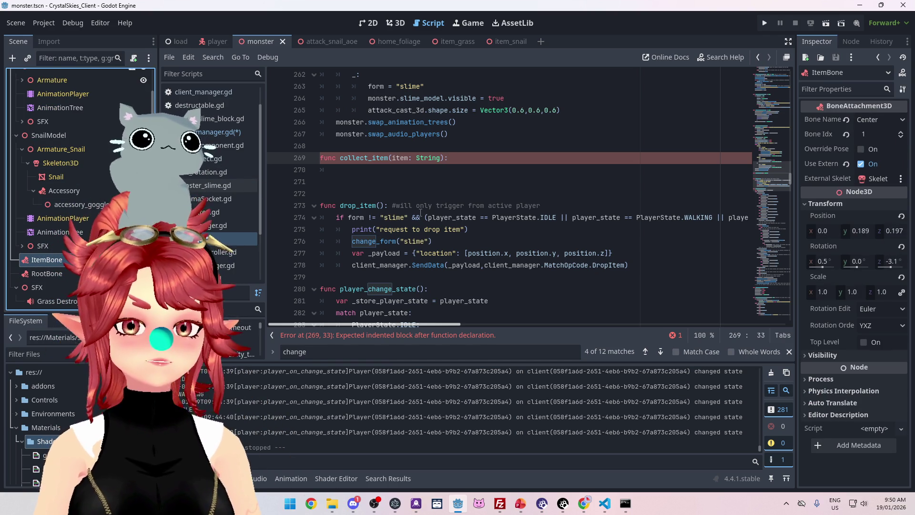
# Step: Check the player scene, return to the monster scene, and open monster_slime.gd at its top
pyautogui.moveTo(790, 182)
pyautogui.mouseDown()
pyautogui.moveTo(788, 70)
pyautogui.moveTo(788, 123)
pyautogui.mouseUp()
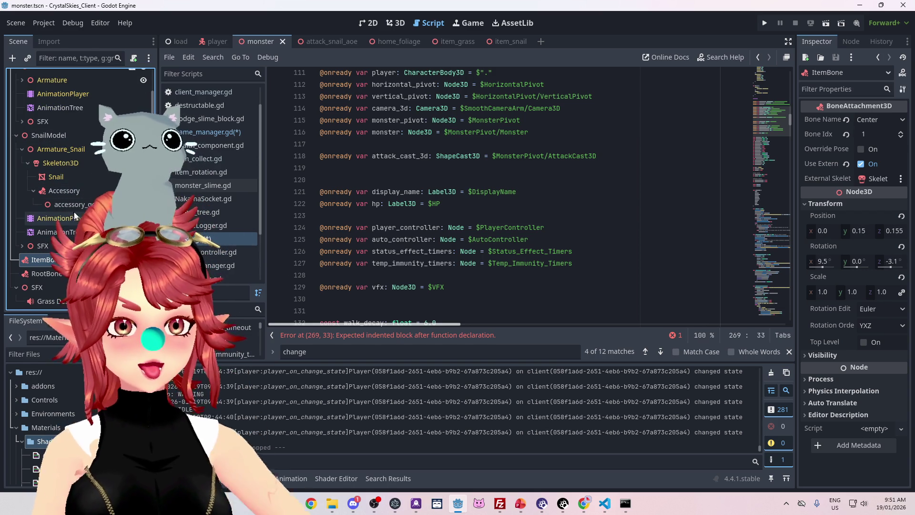
pyautogui.click(211, 41)
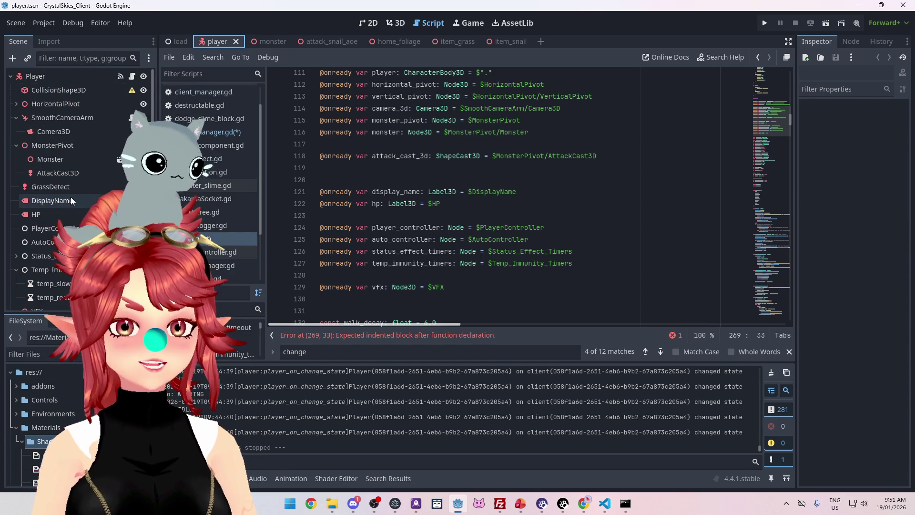
pyautogui.click(265, 39)
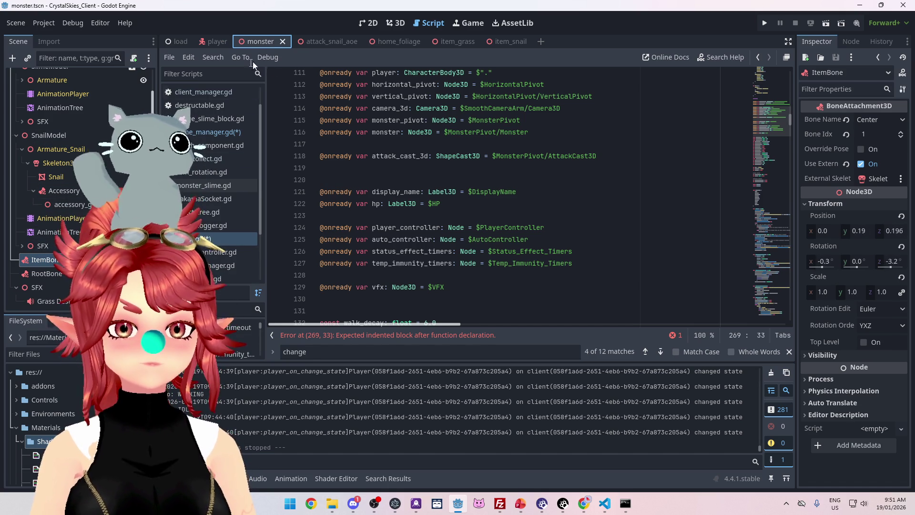
pyautogui.click(200, 185)
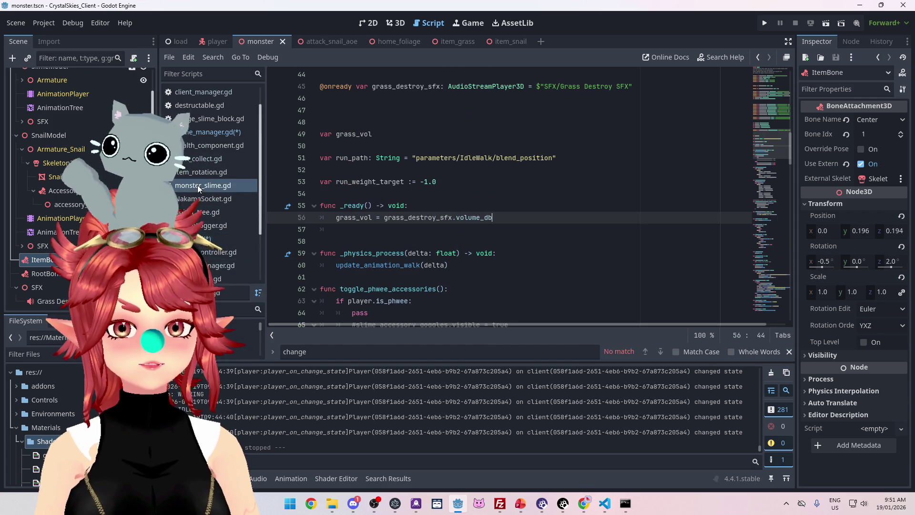
pyautogui.scroll(7, 388, 322)
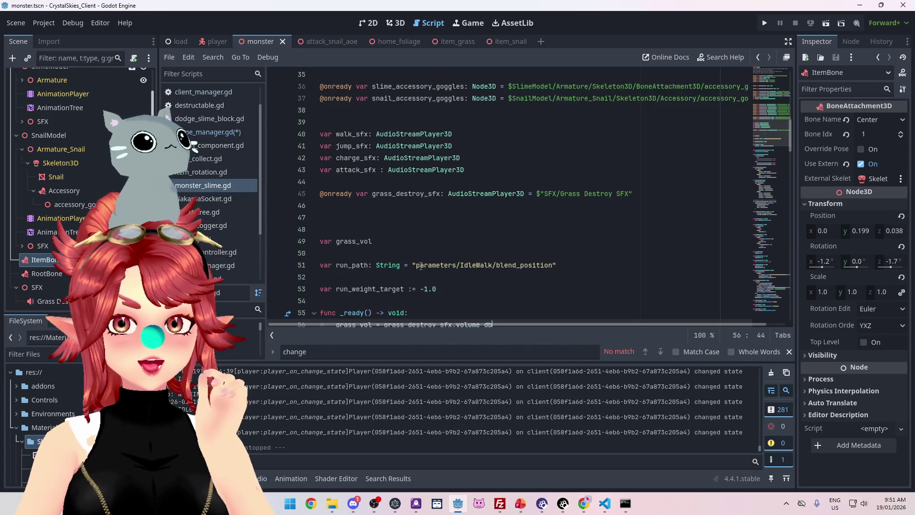
pyautogui.scroll(1, 396, 218)
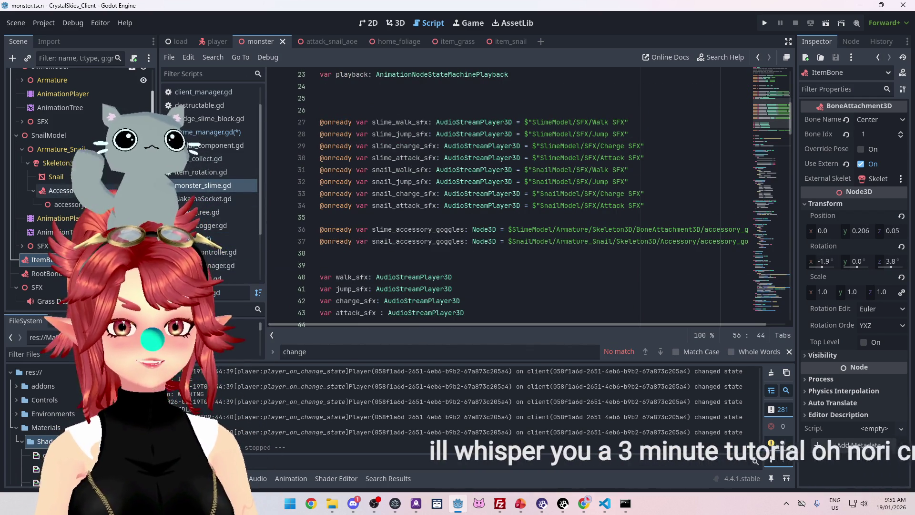
pyautogui.scroll(2, 396, 219)
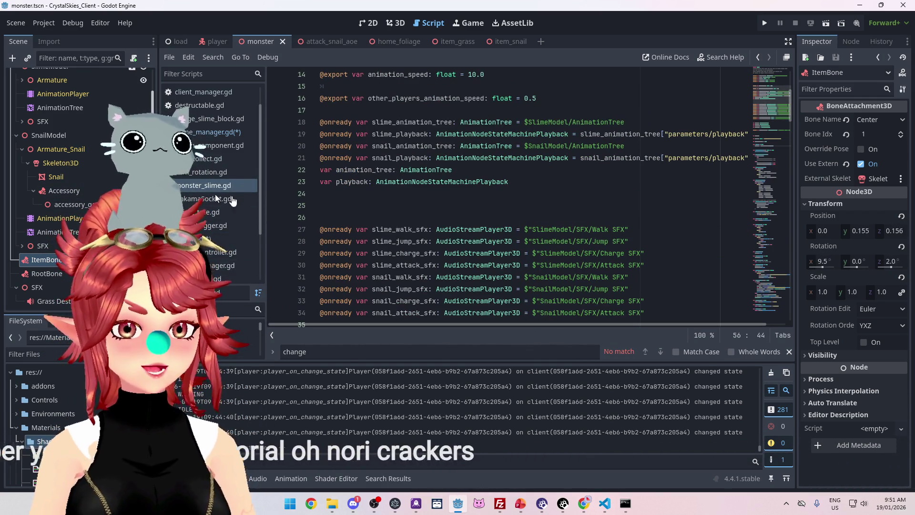
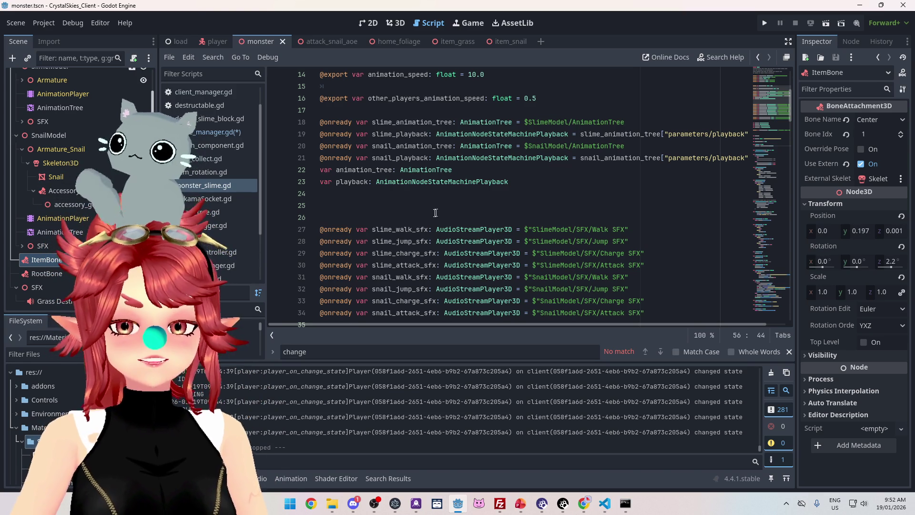
# Step: Insert a blank line after the slime sound references and move slime_accessory_goggles up beside them
pyautogui.scroll(-3, 462, 263)
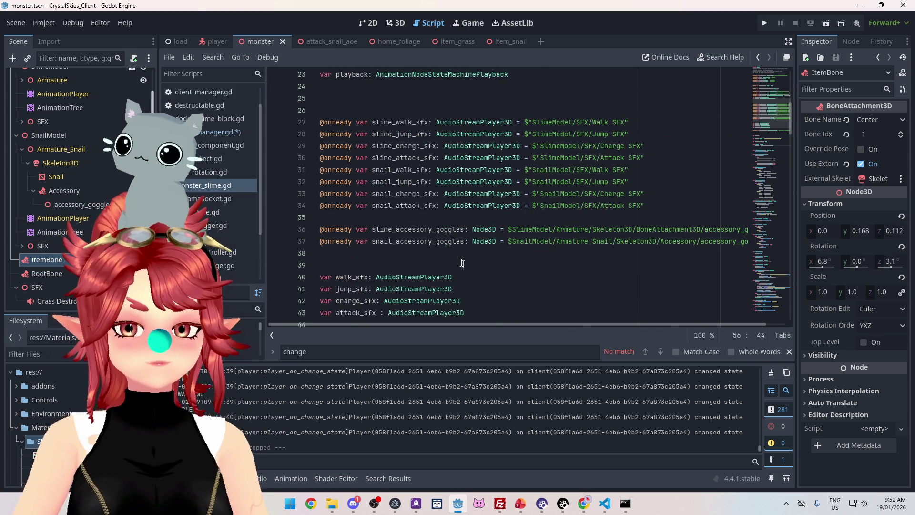
pyautogui.click(399, 257)
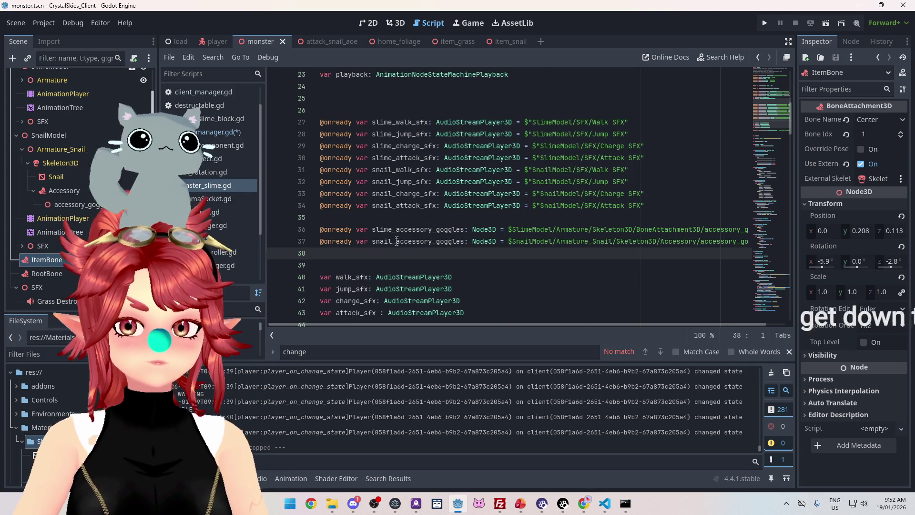
pyautogui.click(666, 155)
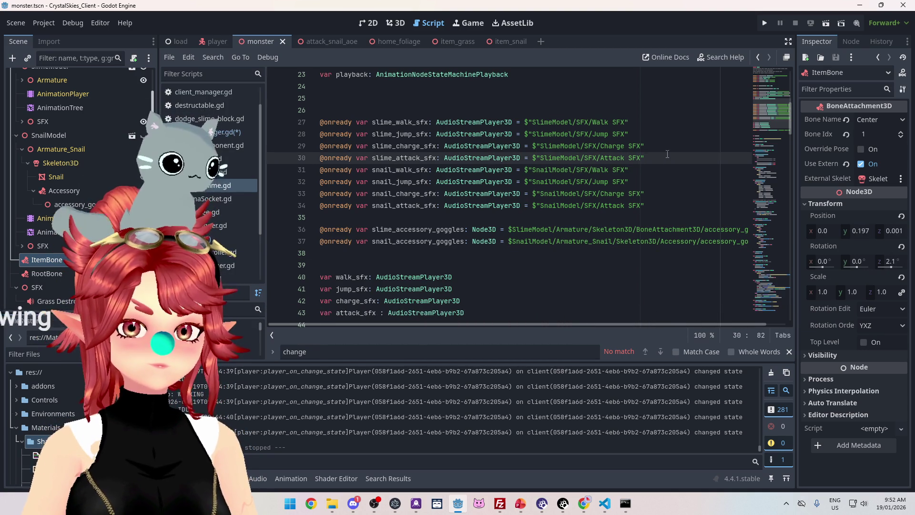
pyautogui.press('Return')
pyautogui.click(345, 238)
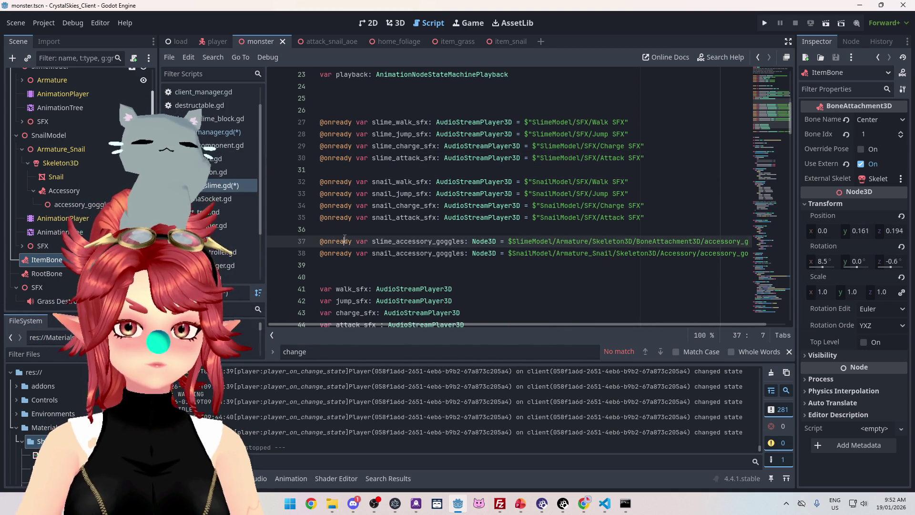
pyautogui.hotkey('alt', 'Up')
pyautogui.hotkey('alt', 'Up')
pyautogui.hotkey('alt', 'Up')
pyautogui.hotkey('alt', 'Up')
pyautogui.hotkey('alt', 'Up')
pyautogui.hotkey('alt', 'Up')
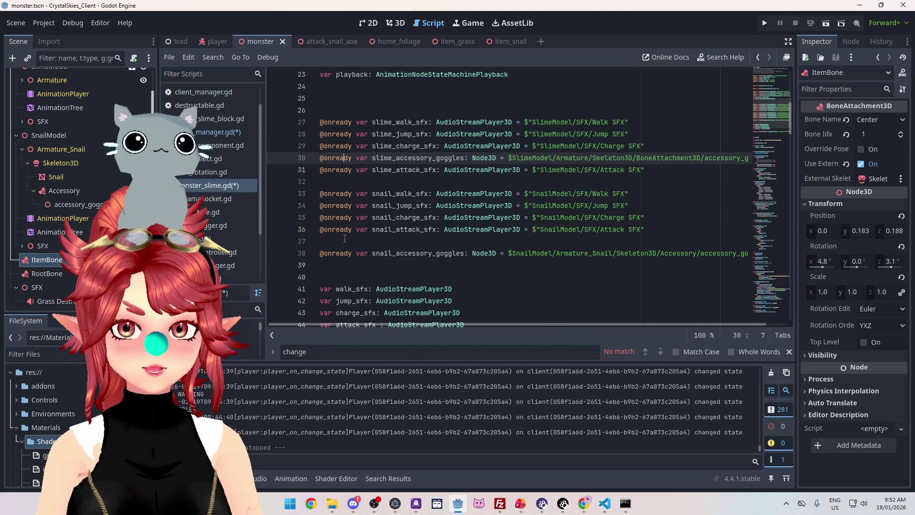
# Step: Keep snail_accessory_goggles beside the snail SFX lines, with a blank line before that group
pyautogui.click(365, 251)
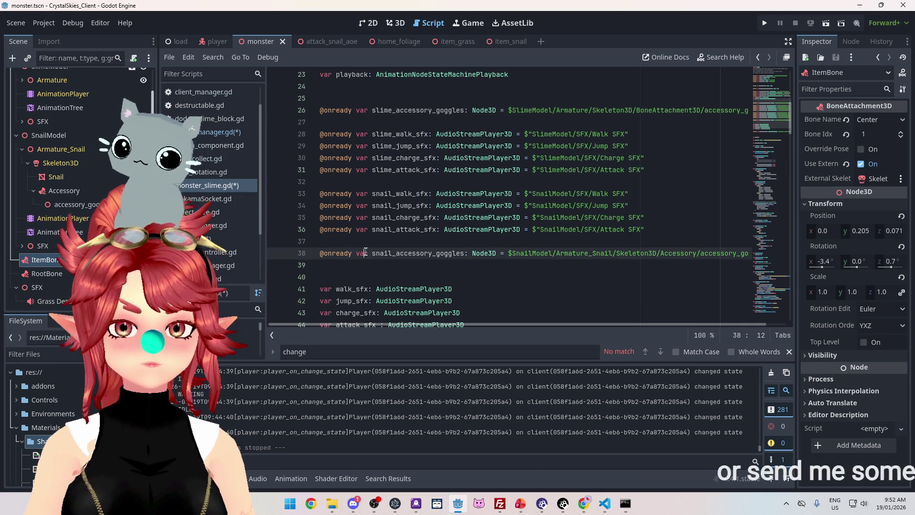
pyautogui.hotkey('alt', 'Up')
pyautogui.hotkey('alt', 'Up')
pyautogui.hotkey('alt', 'Up')
pyautogui.hotkey('alt', 'Up')
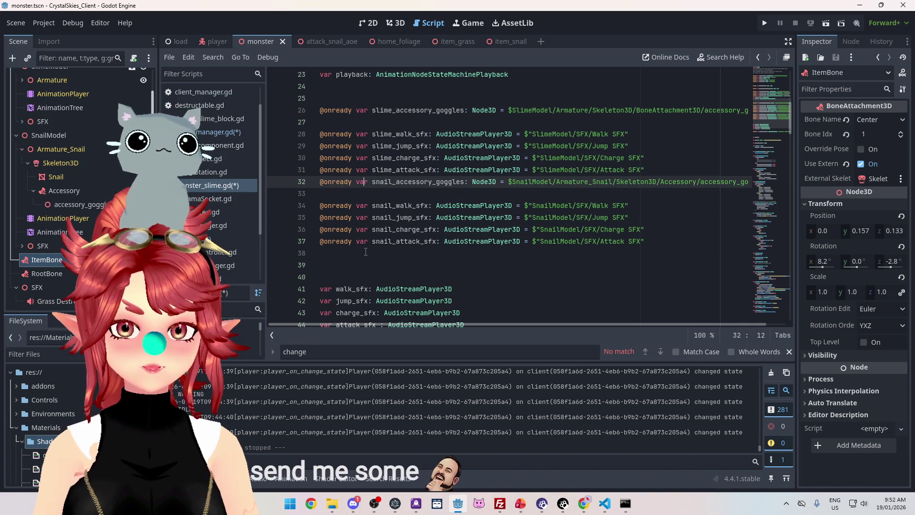
pyautogui.hotkey('alt', 'Down')
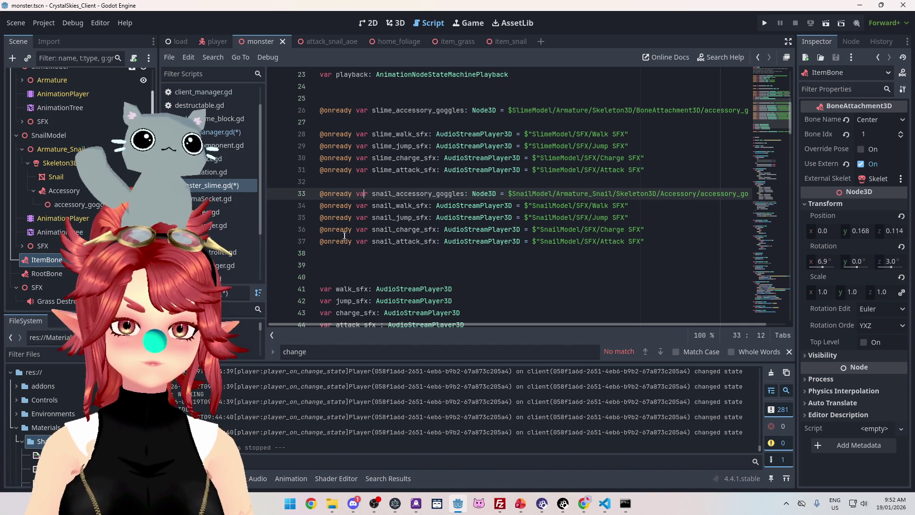
pyautogui.click(323, 205)
pyautogui.press('Return')
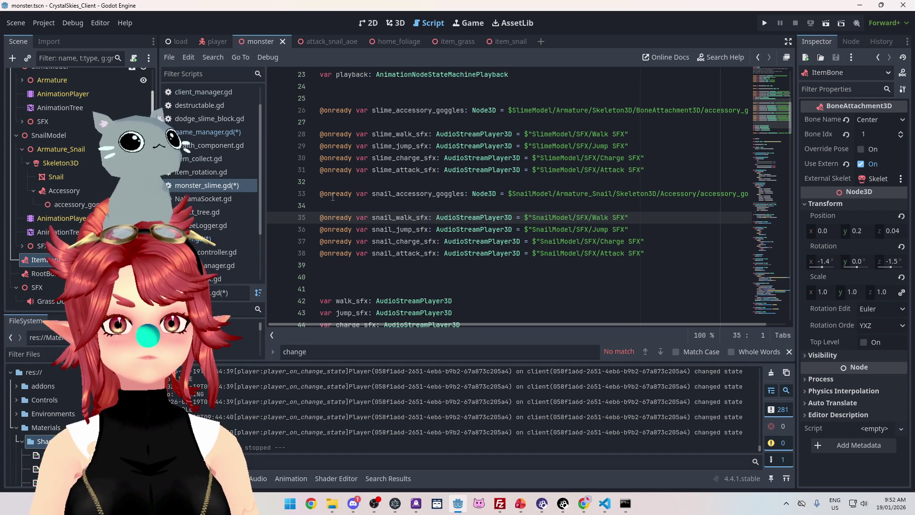
pyautogui.moveTo(333, 196)
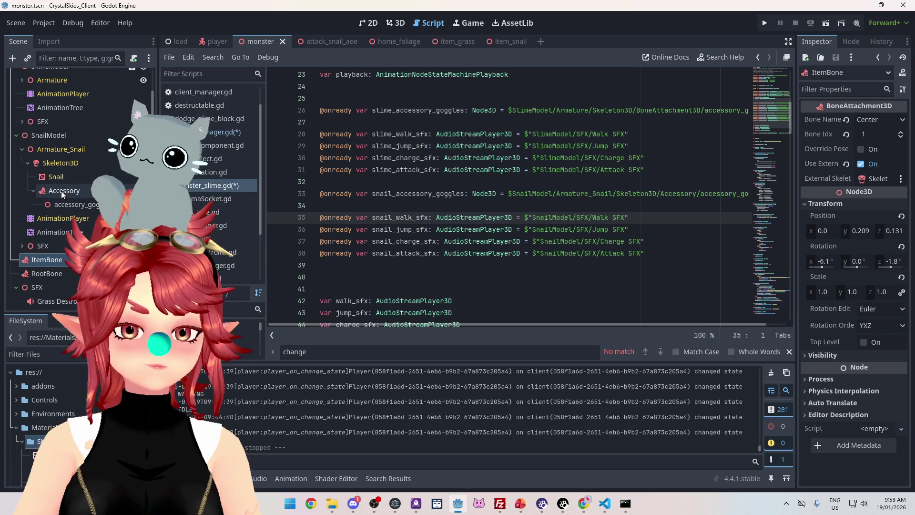
pyautogui.click(352, 276)
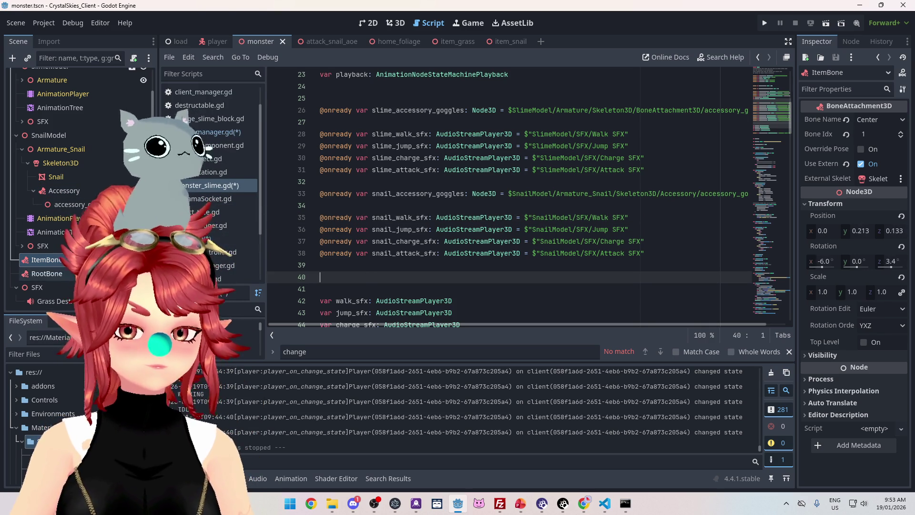
pyautogui.moveTo(47, 259); pyautogui.dragTo(352, 281)
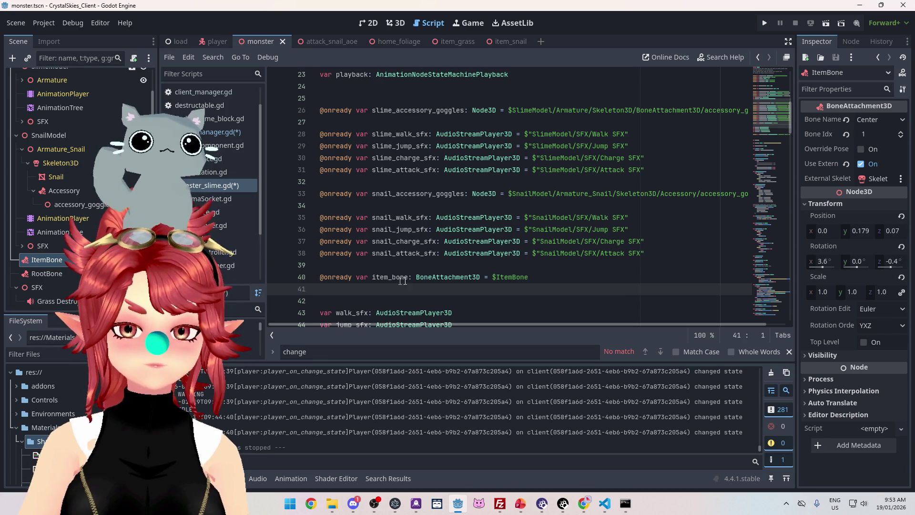
pyautogui.hotkey('ctrl', 's')
pyautogui.click(255, 242)
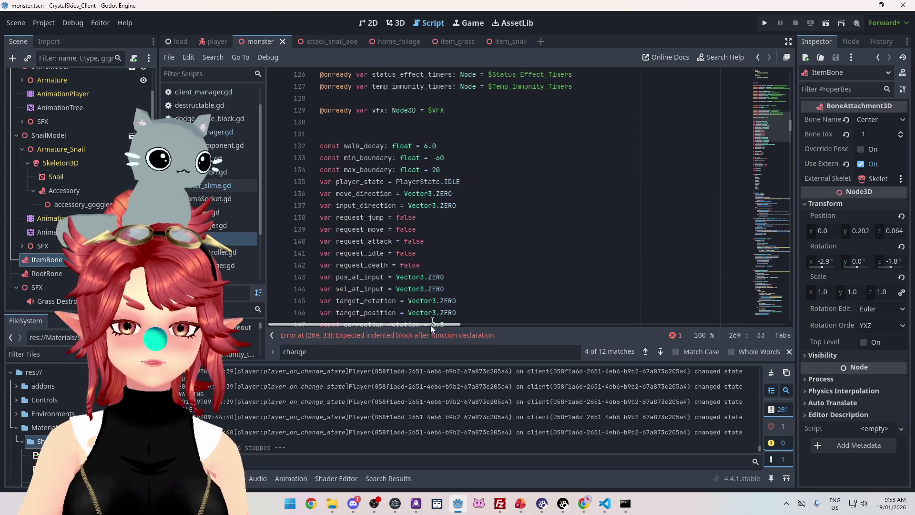
pyautogui.press('Return')
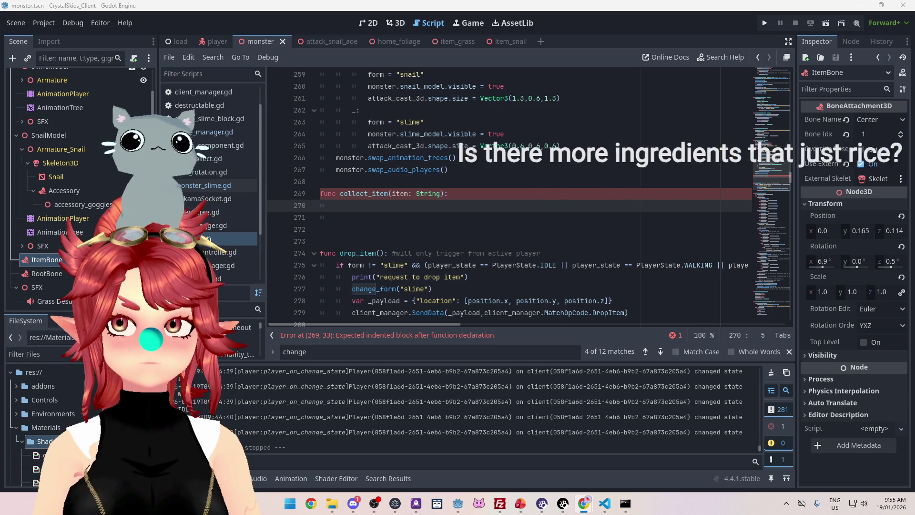
pyautogui.hotkey('alt', 'Tab')
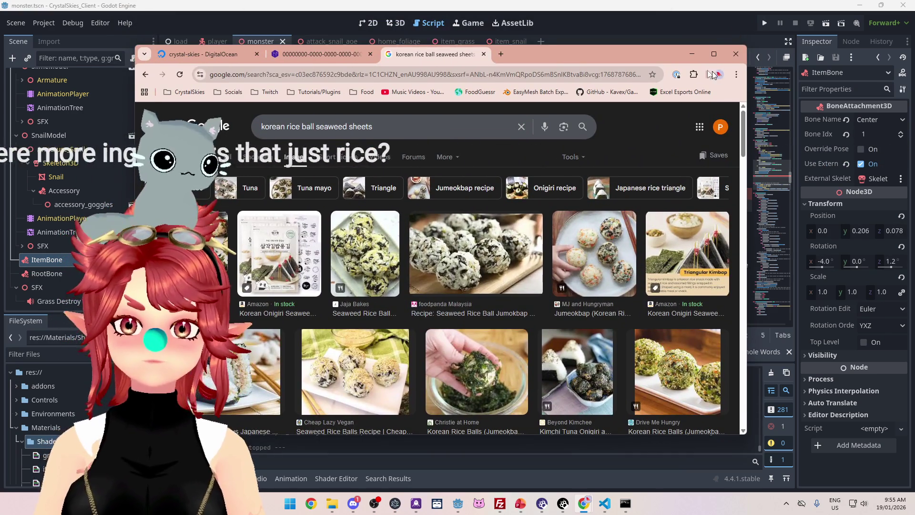
# Step: Maximize Chrome and preview Jaja Bakes' Seaweed Rice Balls recipe (4.6 stars, 10 mins, yield 9)
pyautogui.click(715, 55)
pyautogui.scroll(-3, 622, 216)
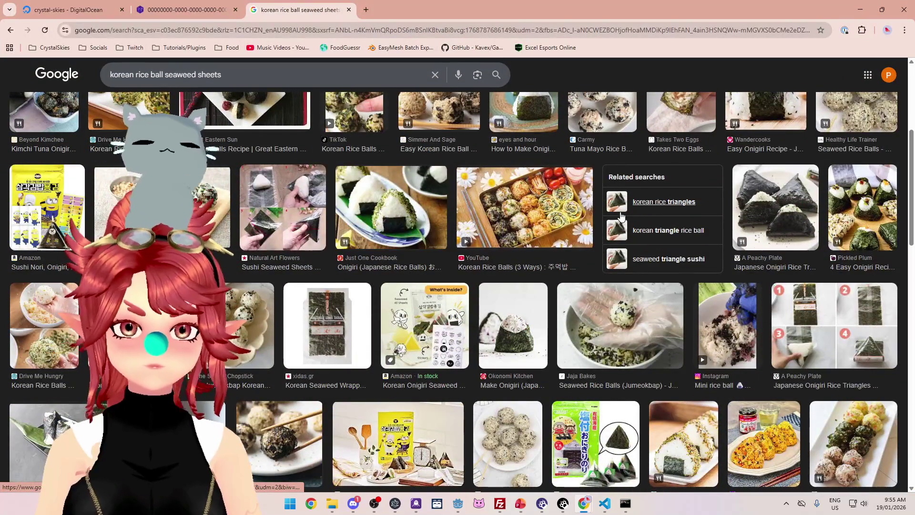
pyautogui.scroll(-4, 621, 215)
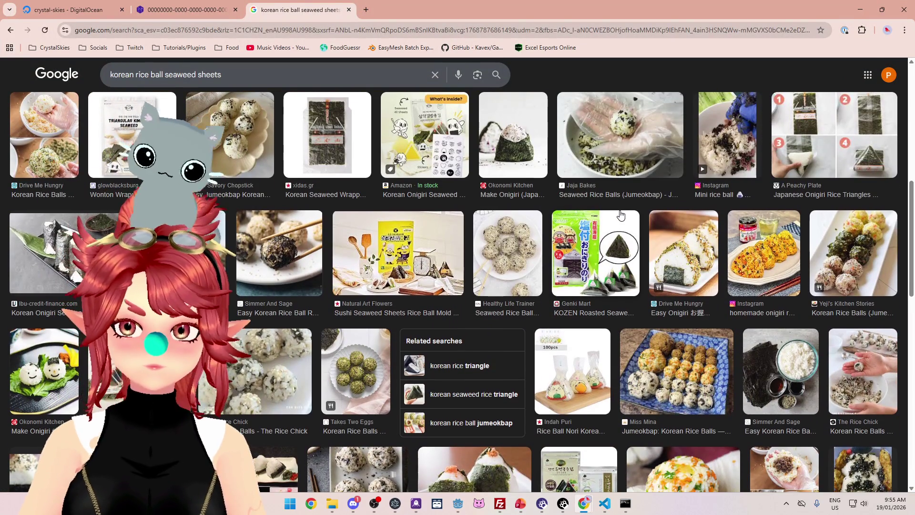
pyautogui.scroll(-4, 620, 215)
pyautogui.scroll(-3, 620, 211)
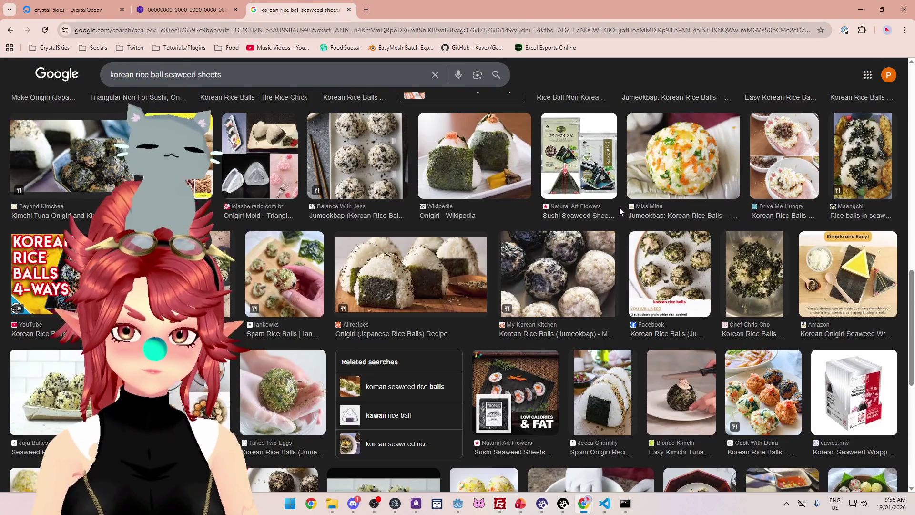
pyautogui.scroll(-2, 620, 210)
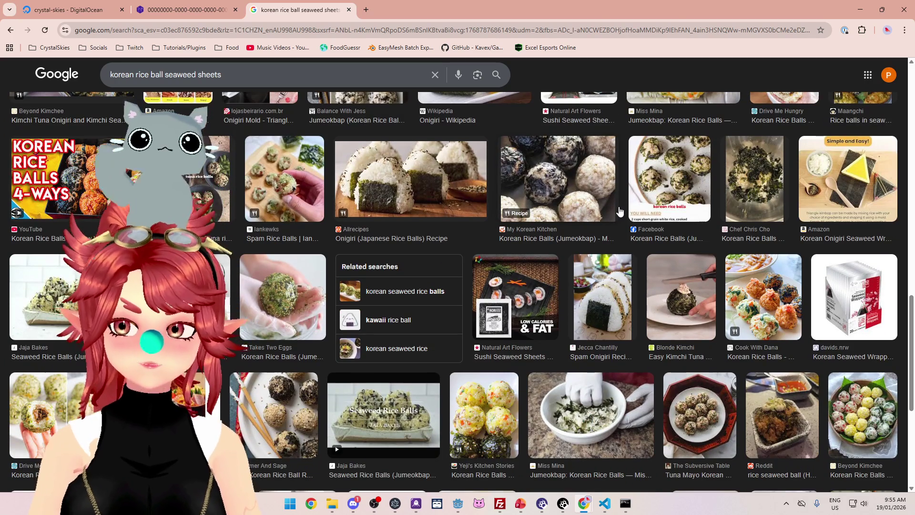
pyautogui.scroll(-3, 619, 211)
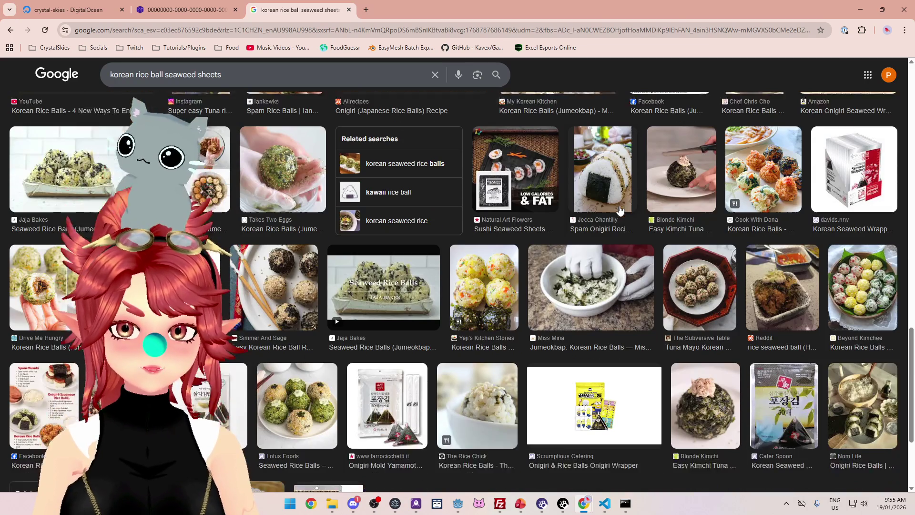
pyautogui.scroll(2, 324, 292)
pyautogui.scroll(10, 325, 292)
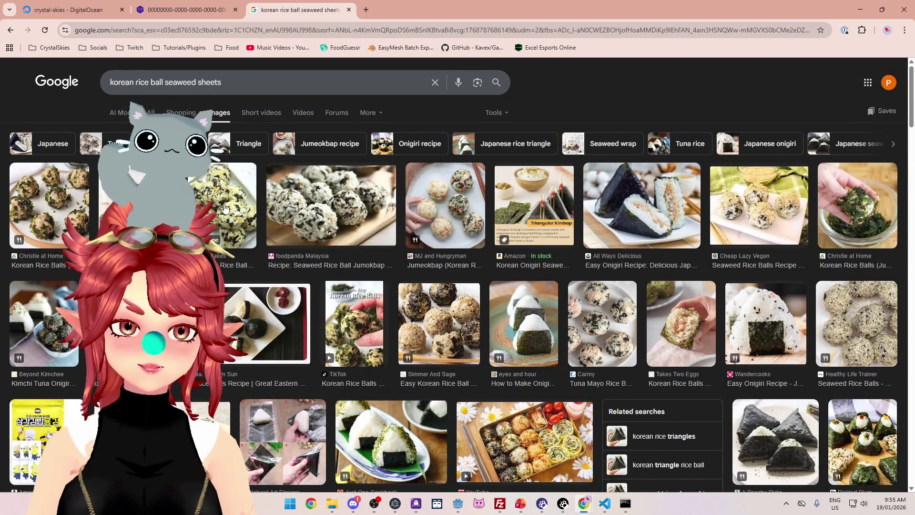
pyautogui.click(212, 223)
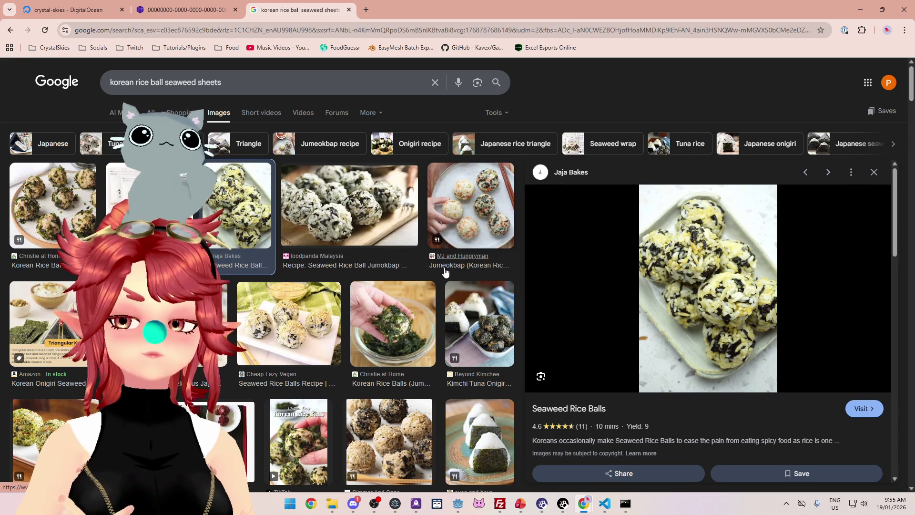
# Step: Preview the Takes Two Eggs 'Korean Rice Balls (Jumeokbap)' photo from the results
pyautogui.scroll(-10, 272, 380)
pyautogui.scroll(-10, 272, 380)
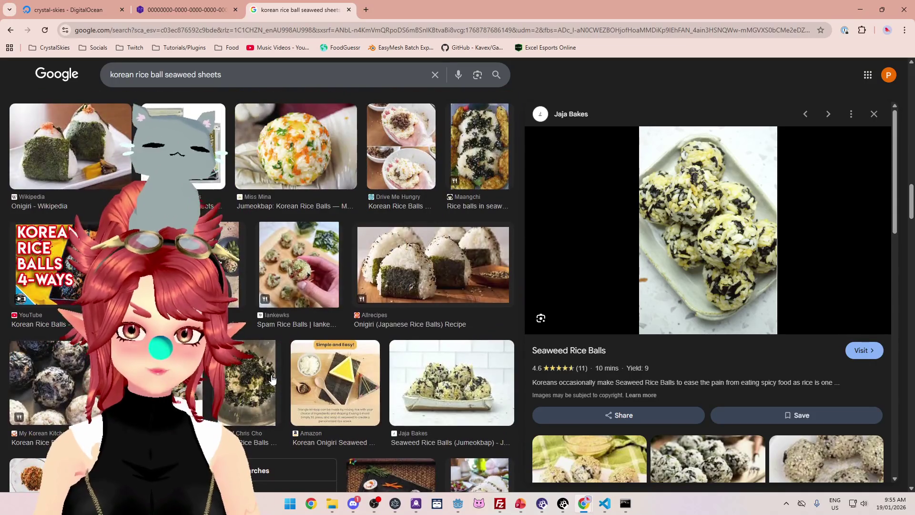
pyautogui.scroll(-6, 271, 380)
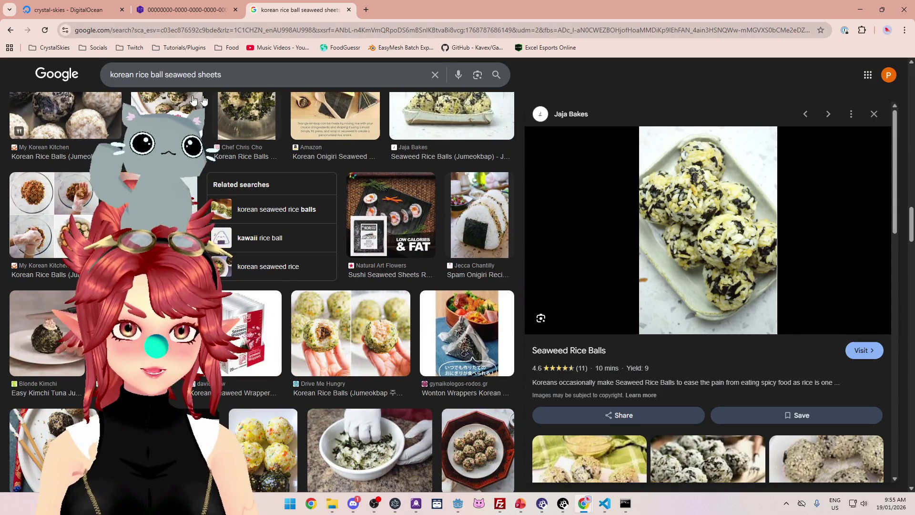
pyautogui.scroll(-10, 235, 266)
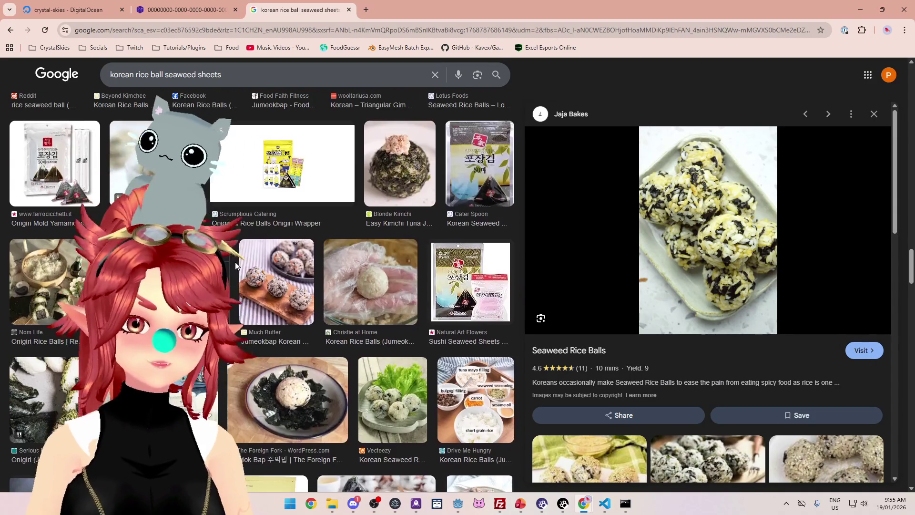
pyautogui.scroll(-4, 235, 262)
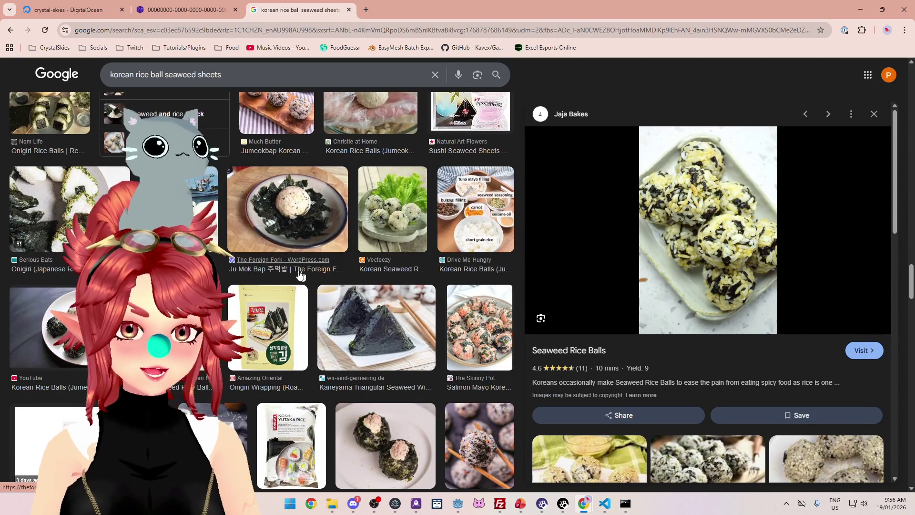
pyautogui.scroll(-2, 301, 275)
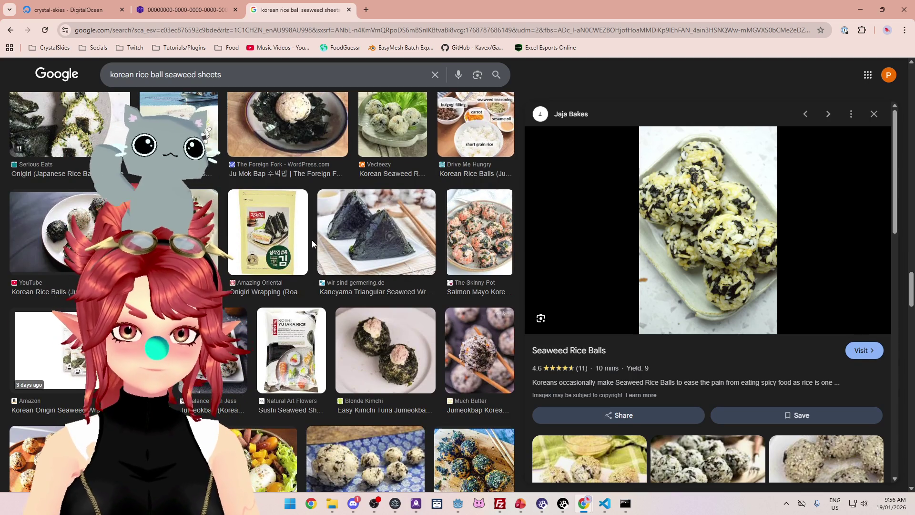
pyautogui.scroll(-5, 312, 241)
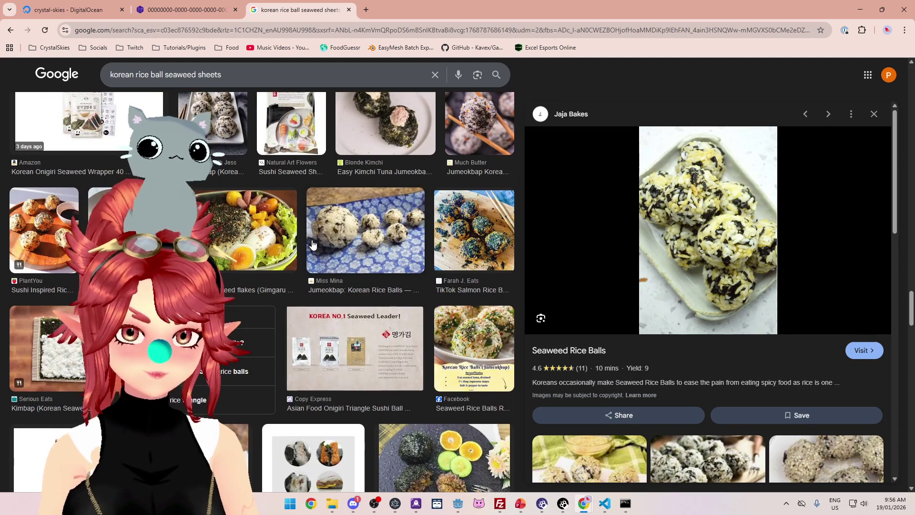
pyautogui.scroll(-4, 312, 244)
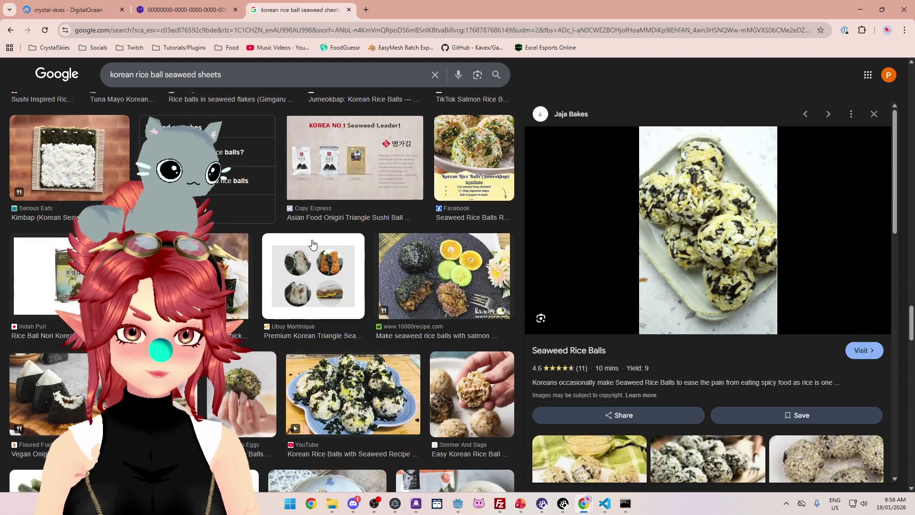
pyautogui.click(256, 390)
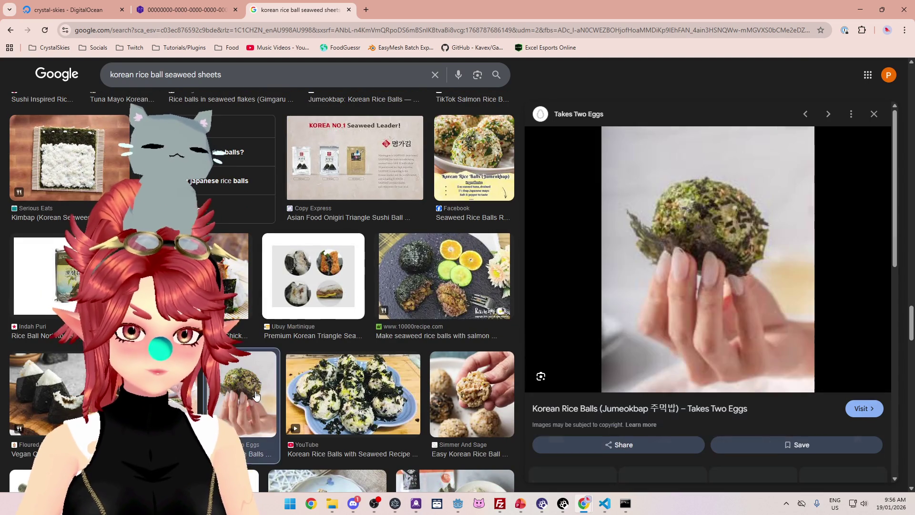
# Step: Browse the related images, then clear the 'korean rice ball seaweed sheets' query from the search box
pyautogui.scroll(-2, 692, 244)
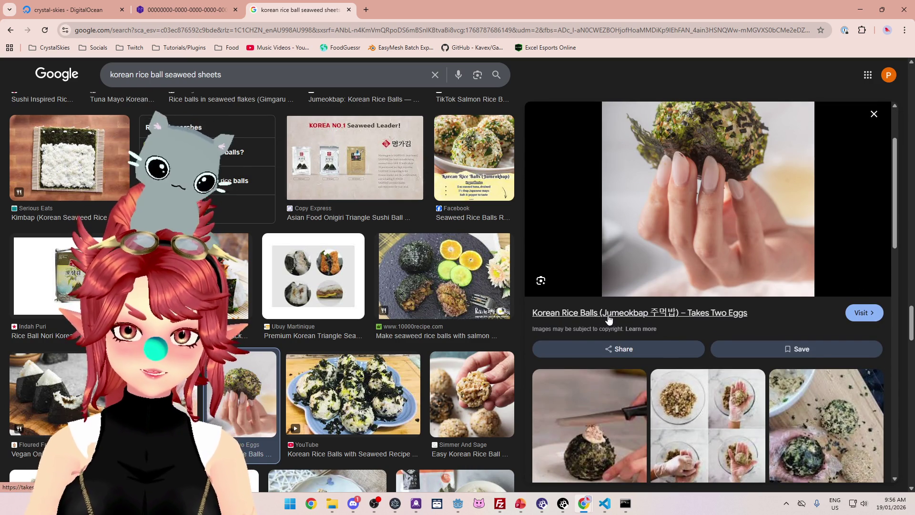
pyautogui.scroll(-5, 313, 328)
pyautogui.scroll(-1, 252, 292)
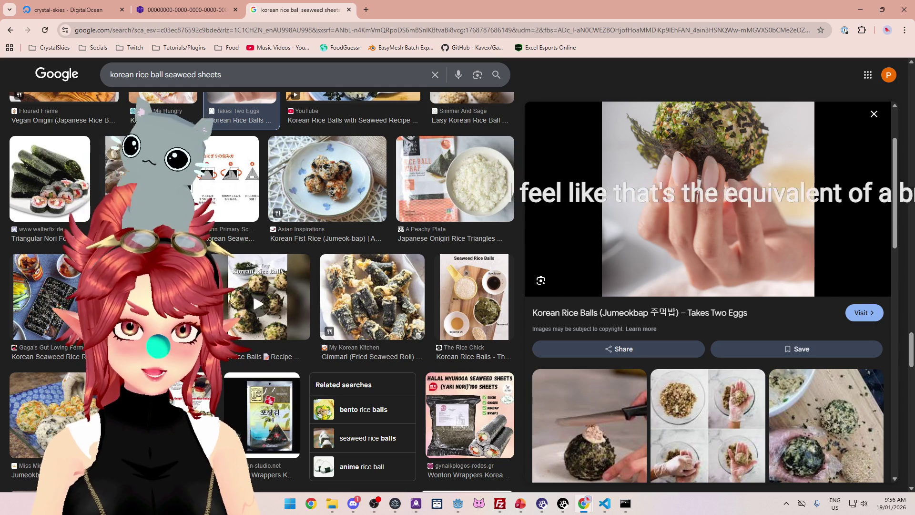
pyautogui.scroll(-3, 237, 261)
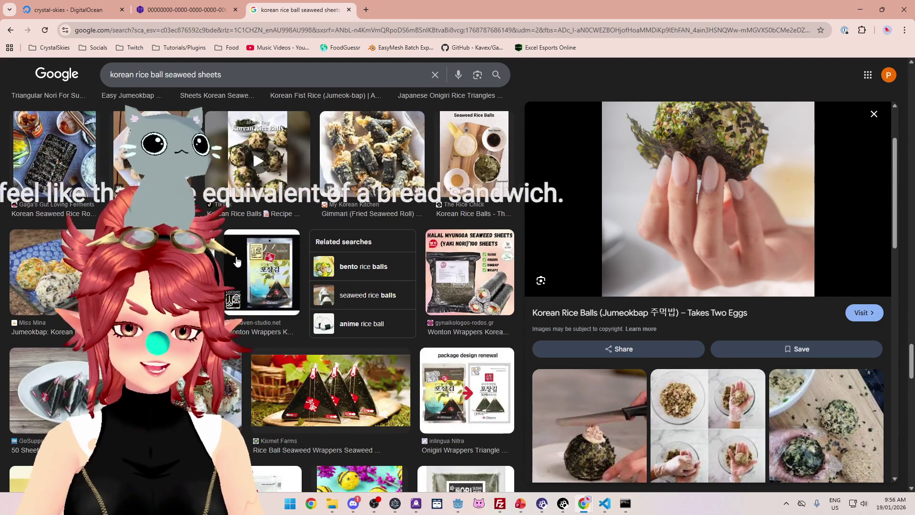
pyautogui.scroll(-5, 237, 261)
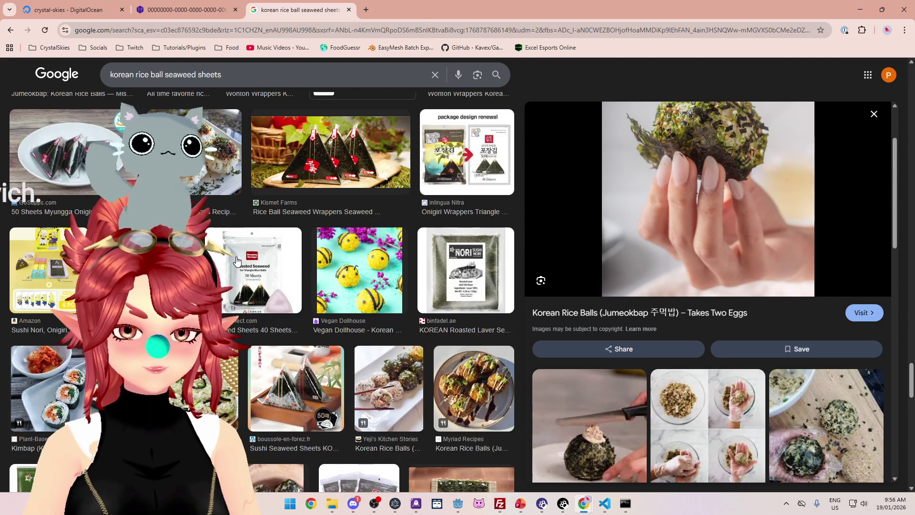
pyautogui.scroll(6, 237, 262)
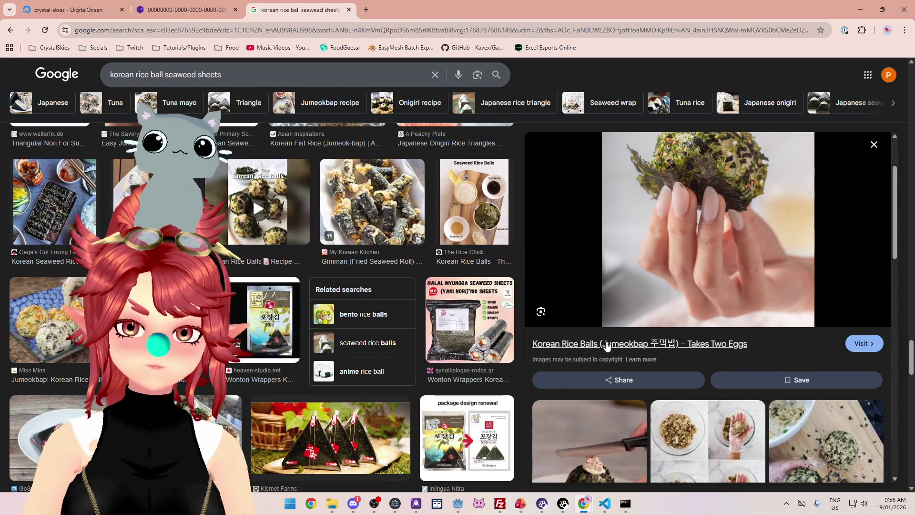
pyautogui.click(435, 74)
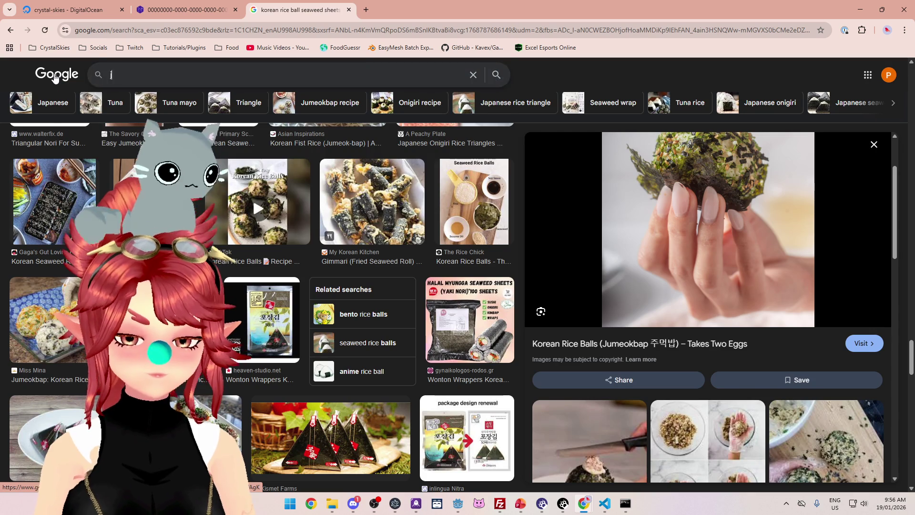
# Step: Search images for 'jumeokbap' and preview the Aeri's Kitchen Beef JuMeokBap photo
pyautogui.write('jumeokbap')
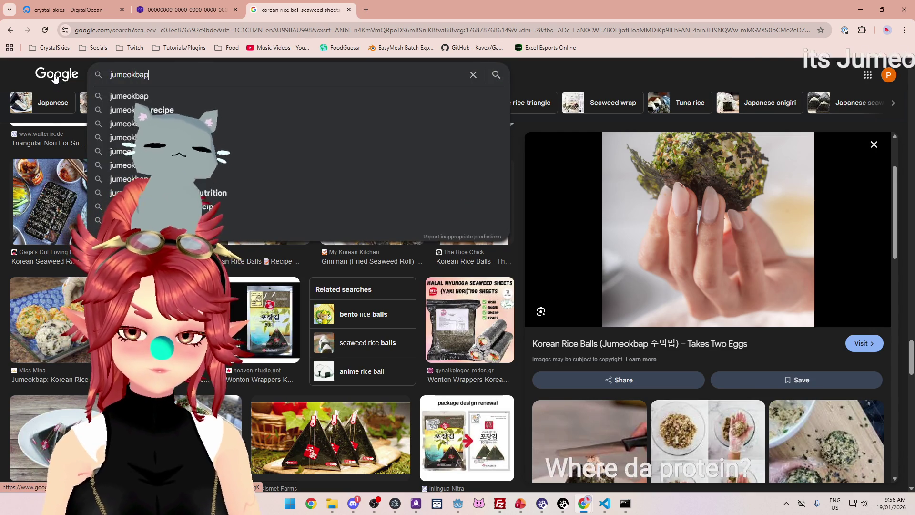
pyautogui.press('Return')
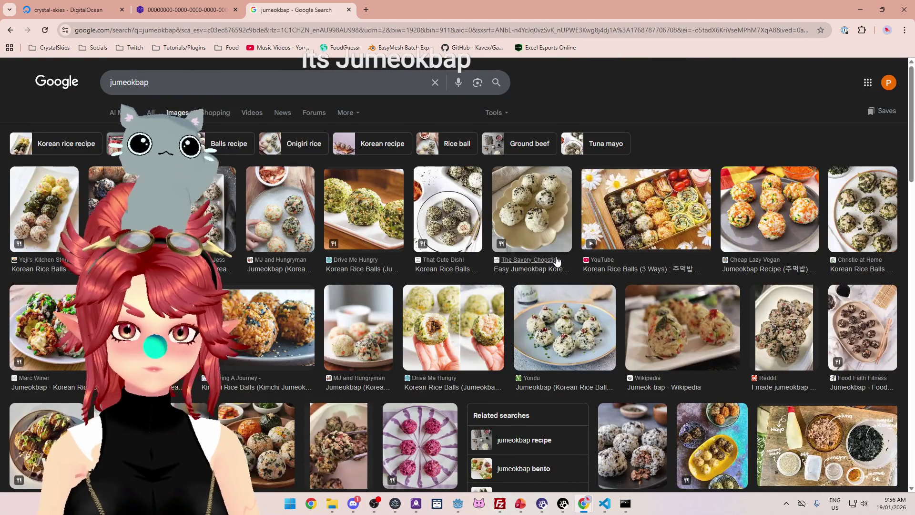
pyautogui.scroll(-5, 560, 262)
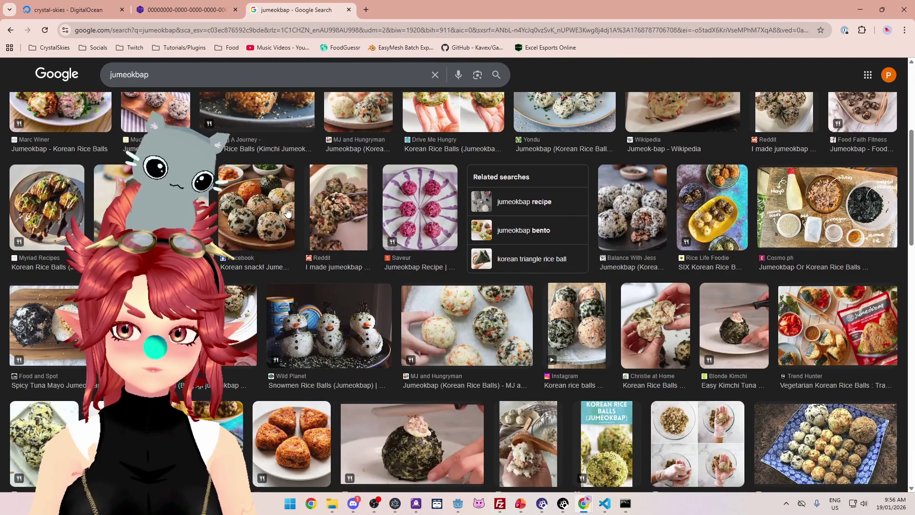
pyautogui.scroll(-2, 288, 212)
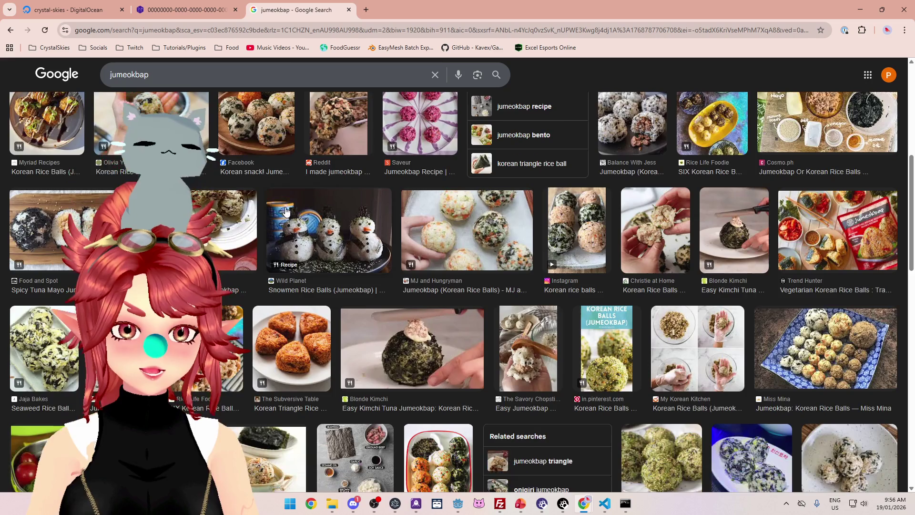
pyautogui.scroll(-3, 286, 211)
pyautogui.scroll(-6, 370, 258)
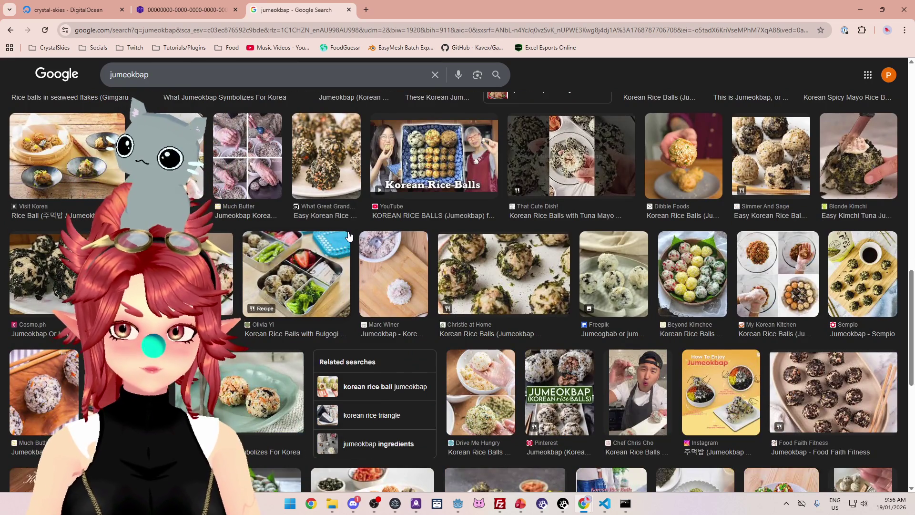
pyautogui.scroll(-3, 348, 234)
pyautogui.scroll(-1, 348, 233)
pyautogui.scroll(-2, 347, 232)
pyautogui.click(339, 253)
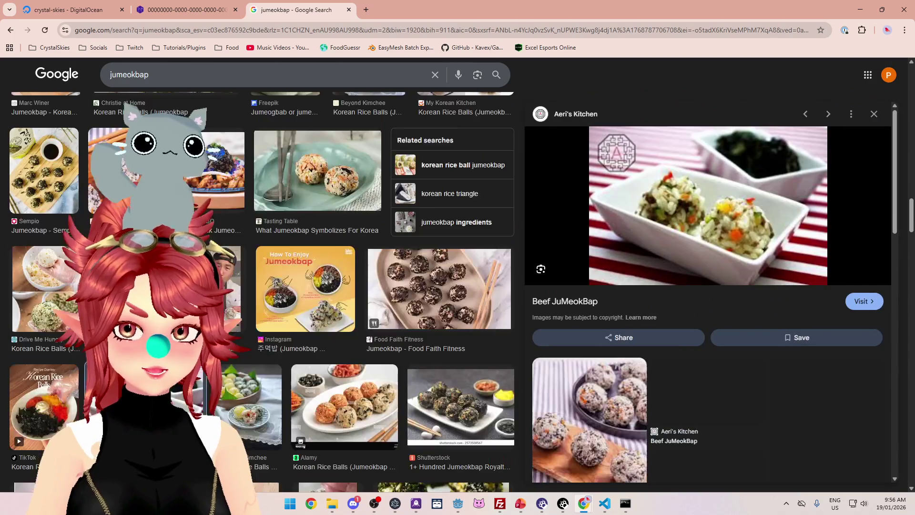
# Step: Preview the DepositPhotos seaweed rice balls photo
pyautogui.scroll(-5, 369, 258)
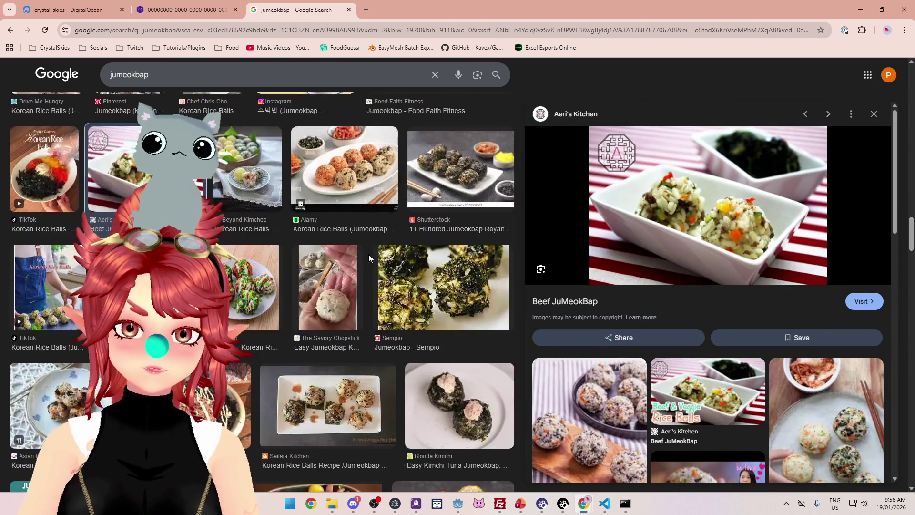
pyautogui.scroll(-5, 370, 258)
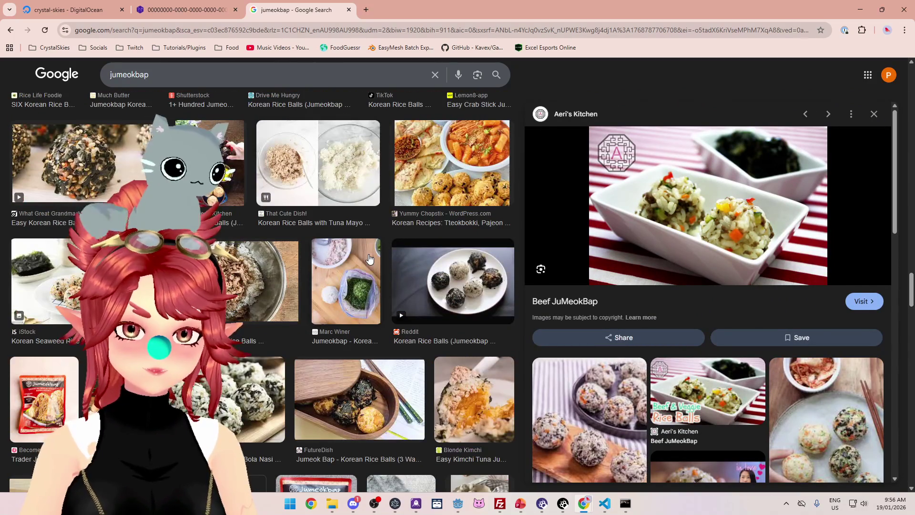
pyautogui.scroll(-6, 369, 257)
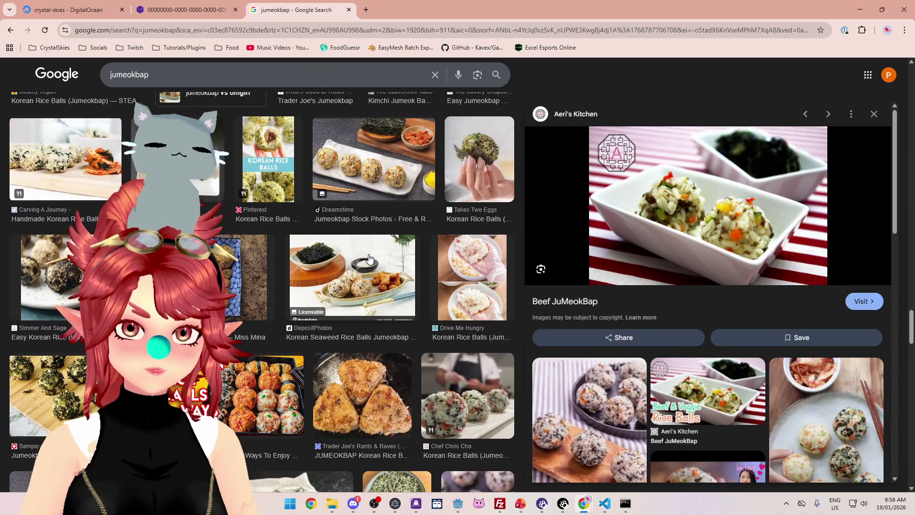
pyautogui.click(362, 293)
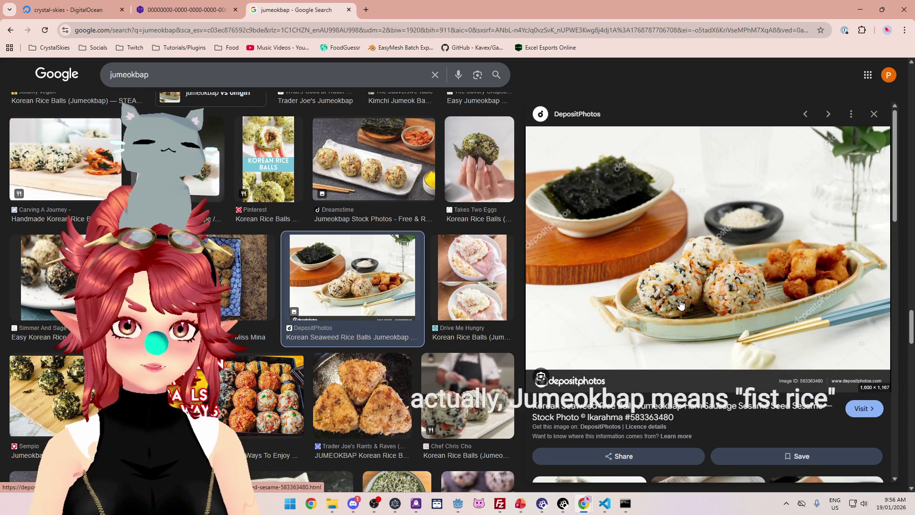
pyautogui.scroll(-4, 680, 305)
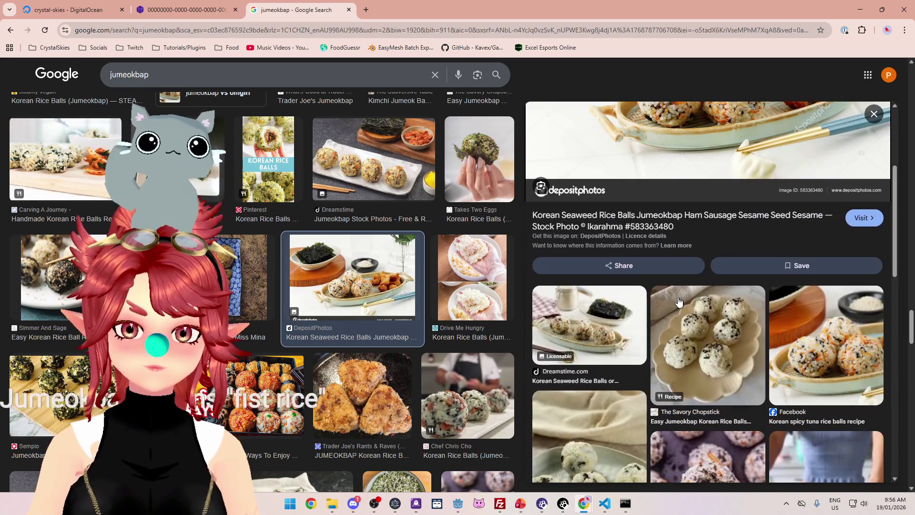
pyautogui.scroll(4, 675, 299)
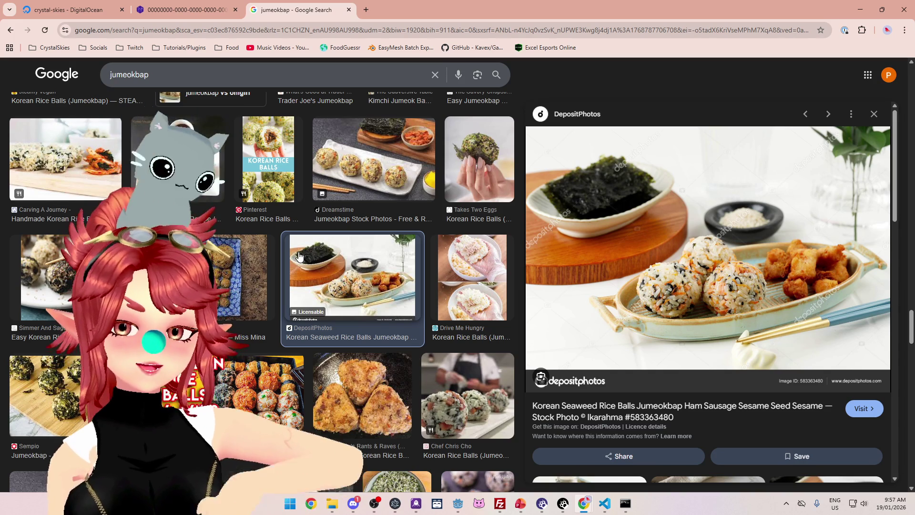
# Step: Preview the Jaja Bakes 'Seaweed Rice Balls (Jumeokbap)' photo and browse its related images
pyautogui.scroll(-3, 310, 255)
pyautogui.scroll(-4, 299, 256)
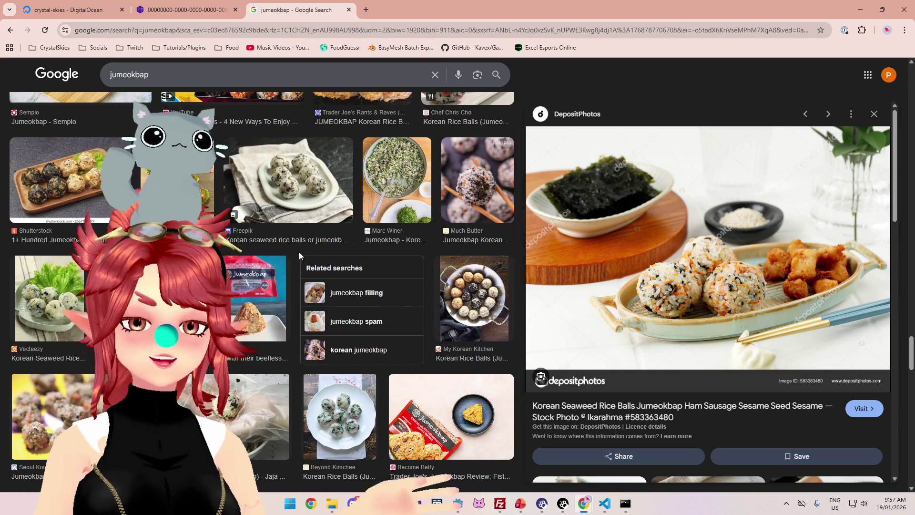
pyautogui.scroll(-2, 299, 253)
pyautogui.click(290, 282)
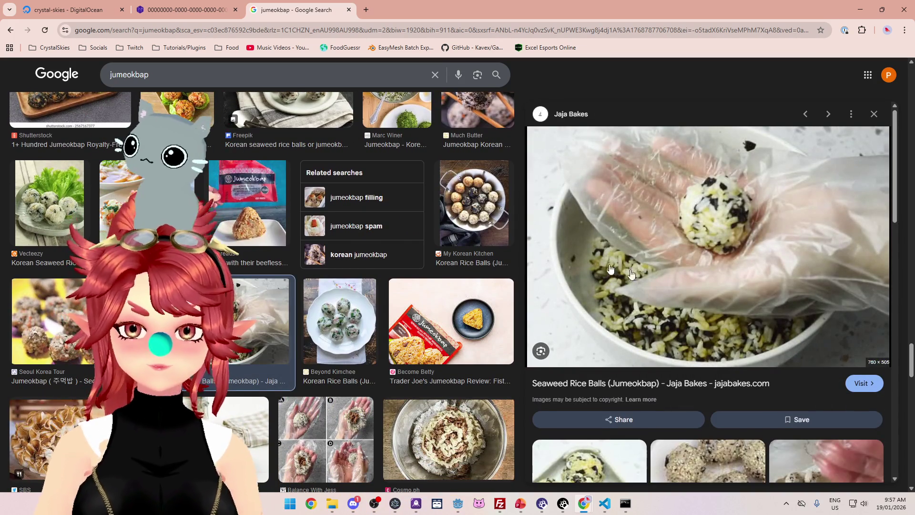
pyautogui.scroll(-4, 596, 238)
pyautogui.scroll(-1, 672, 224)
pyautogui.scroll(5, 683, 257)
pyautogui.scroll(-8, 677, 248)
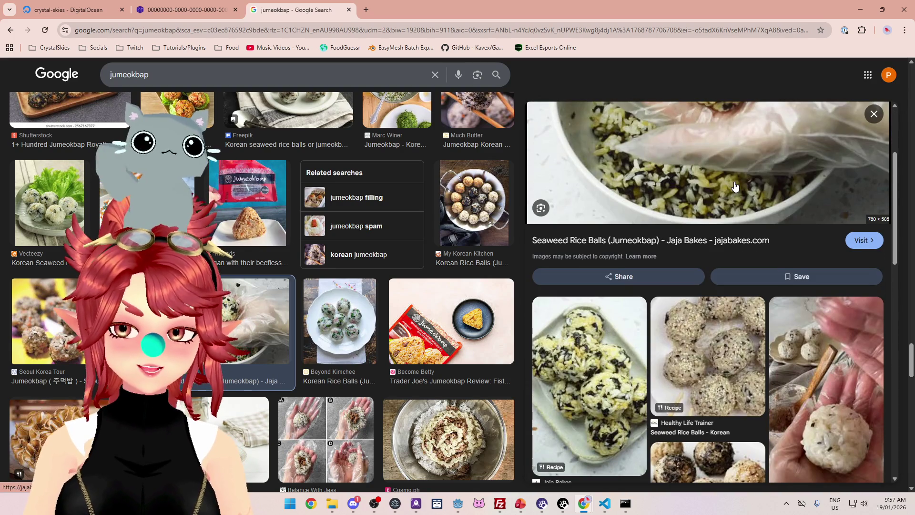
pyautogui.scroll(-8, 689, 200)
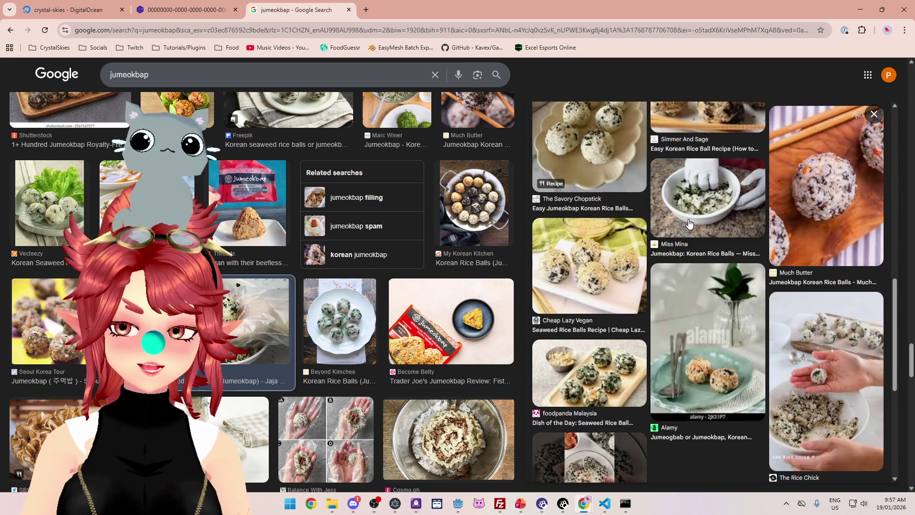
pyautogui.scroll(-5, 452, 340)
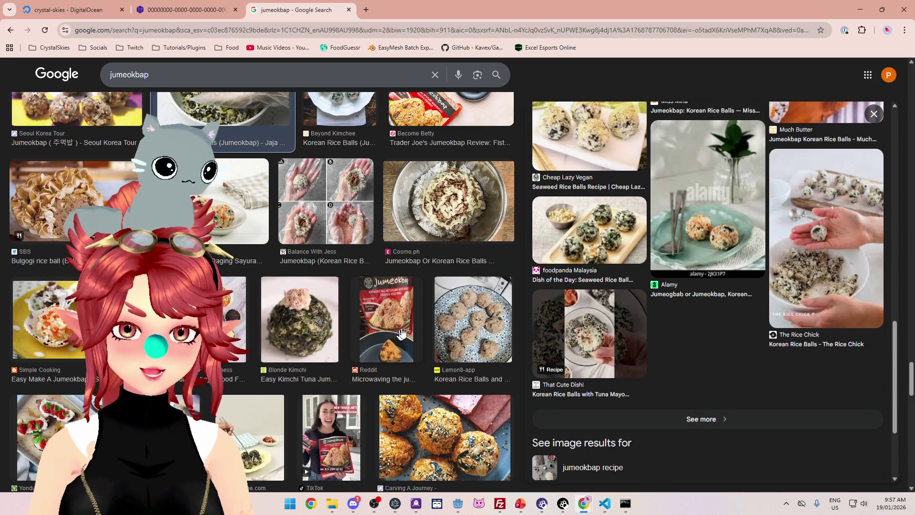
pyautogui.scroll(-6, 399, 336)
pyautogui.scroll(-5, 417, 316)
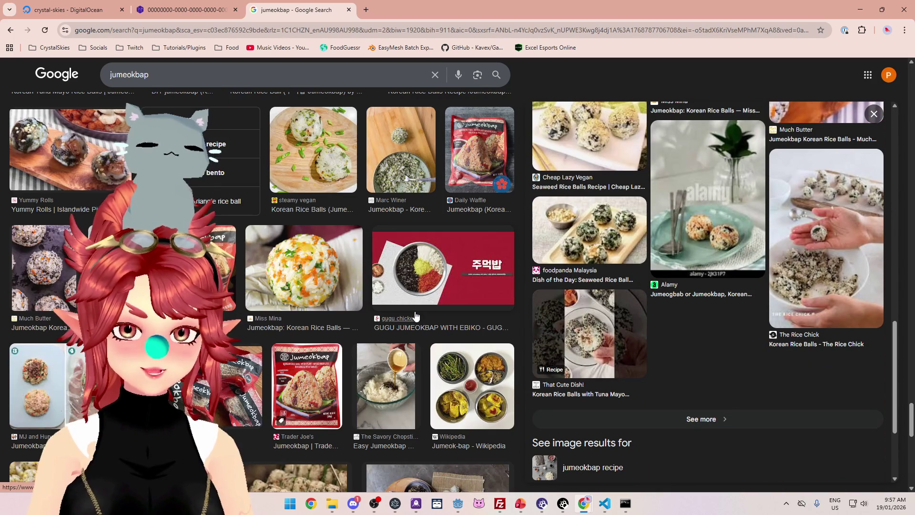
pyautogui.scroll(-4, 414, 315)
pyautogui.scroll(9, 413, 312)
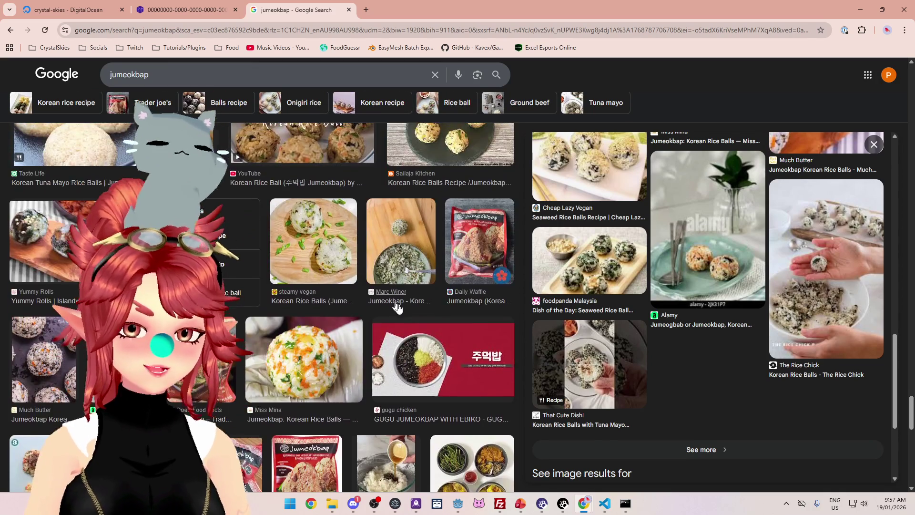
# Step: Close the jumeokbap search, check Godot, restore the Nakama tab, and load foodguessr.com in a new tab
pyautogui.click(348, 10)
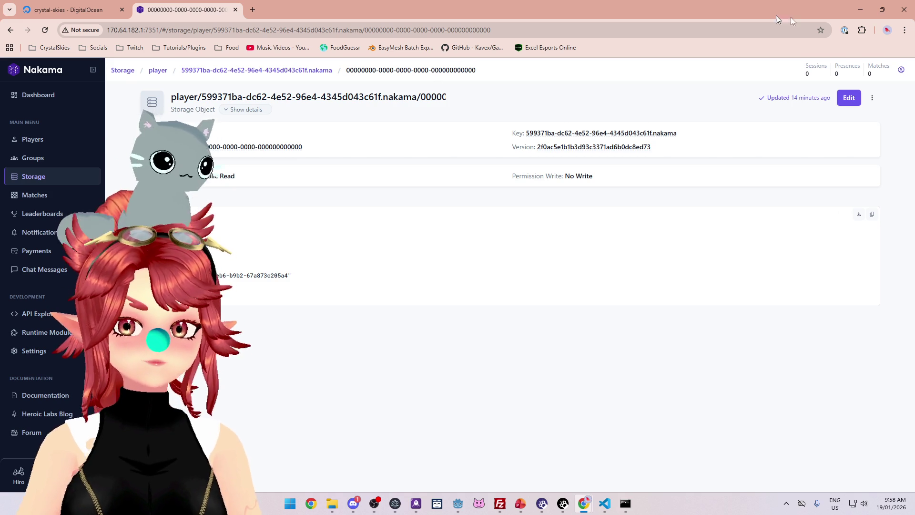
pyautogui.click(860, 10)
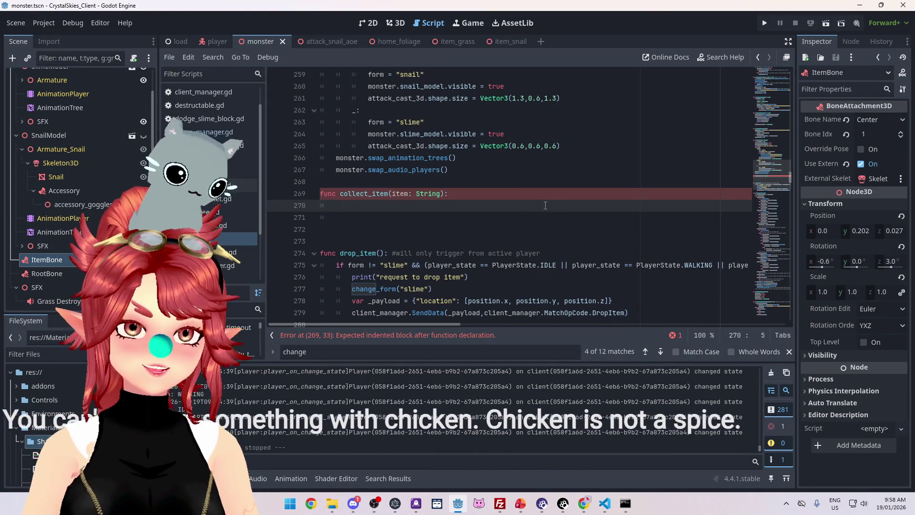
pyautogui.moveTo(579, 506)
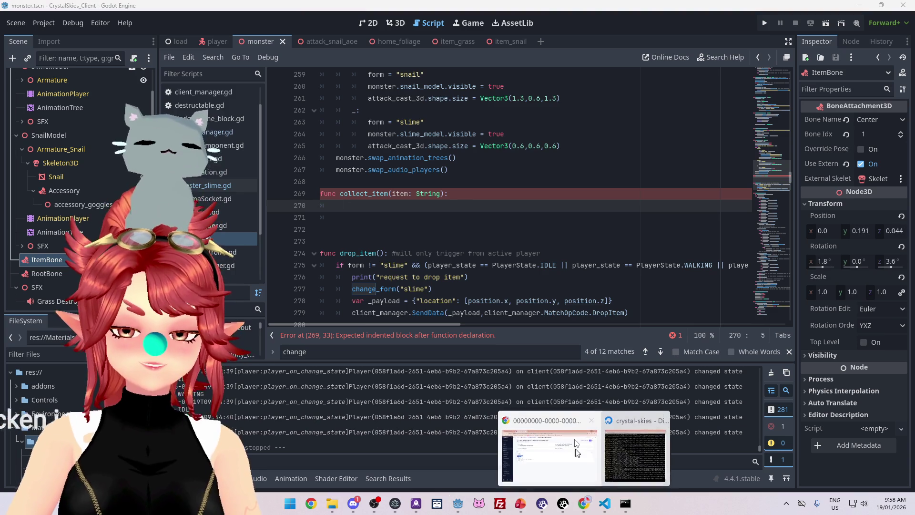
pyautogui.click(548, 453)
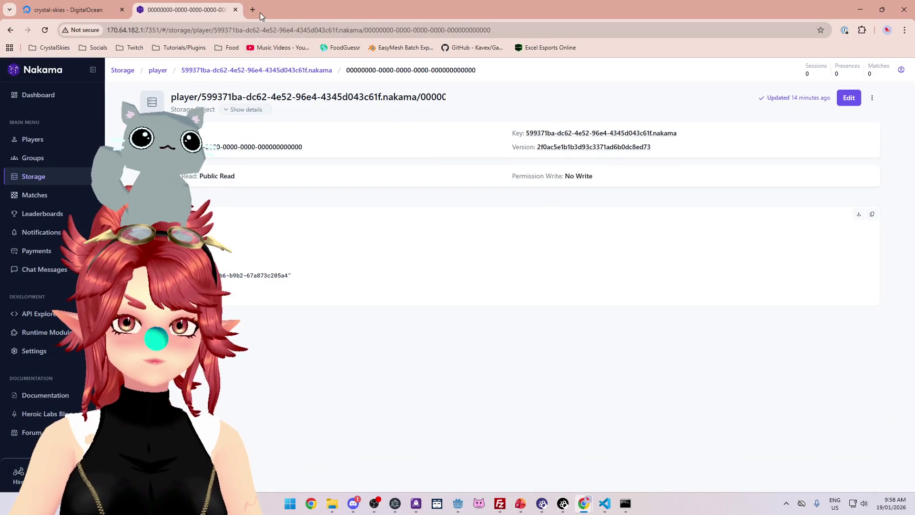
pyautogui.click(253, 9)
pyautogui.click(342, 51)
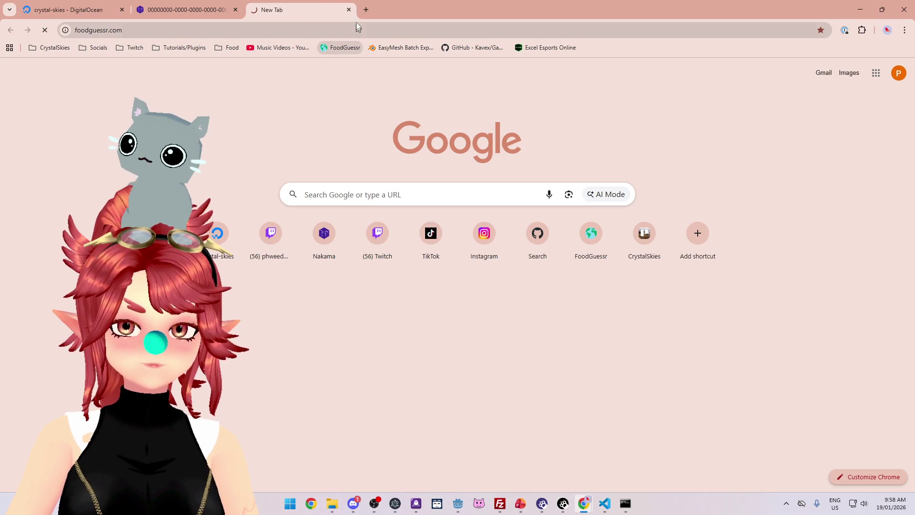
# Step: Open Google Maps in another tab as a reference, then return to FoodGuessr's daily round 1
pyautogui.click(366, 10)
pyautogui.click(875, 80)
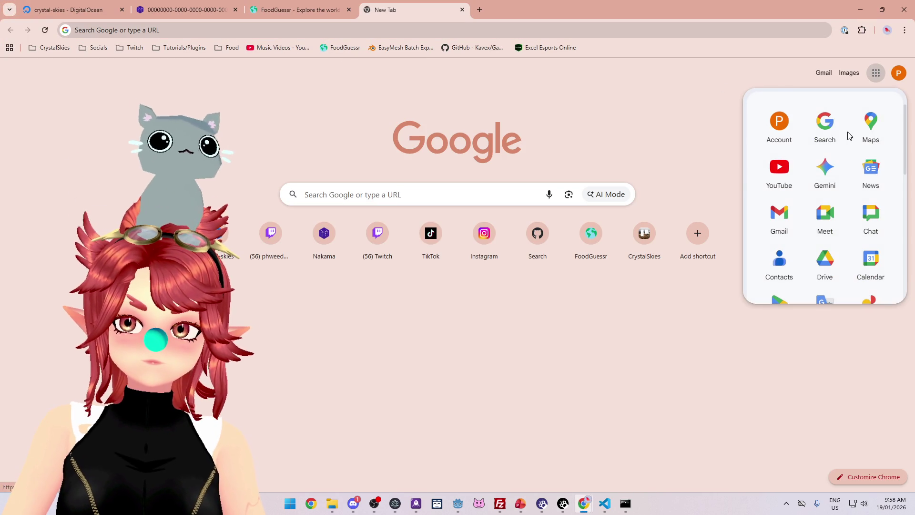
pyautogui.click(310, 13)
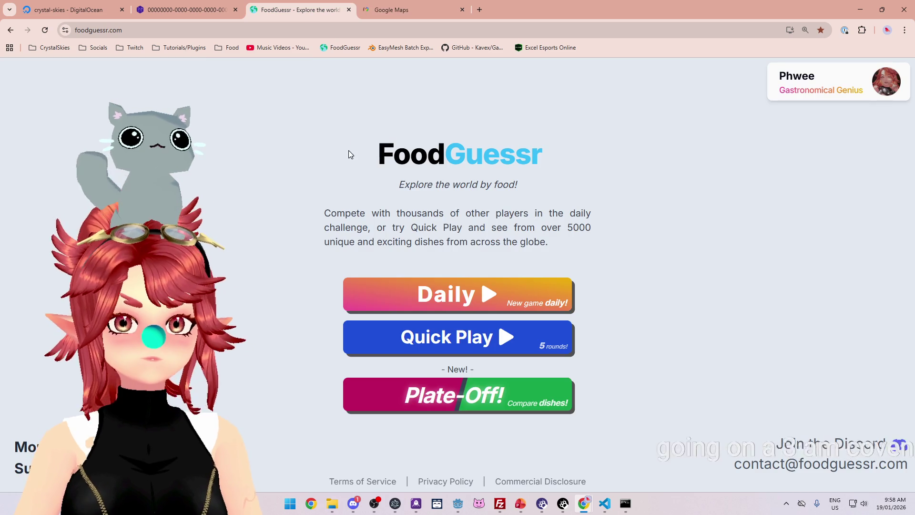
pyautogui.click(402, 9)
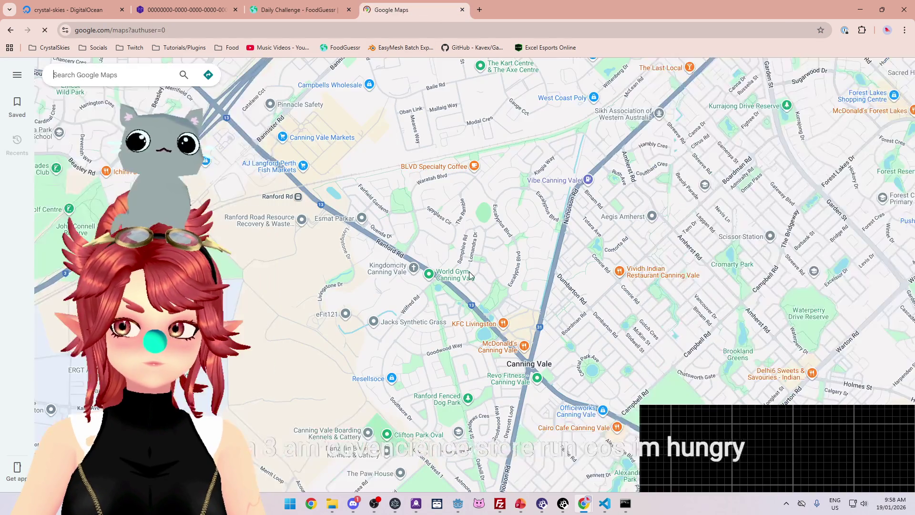
pyautogui.scroll(-6, 493, 288)
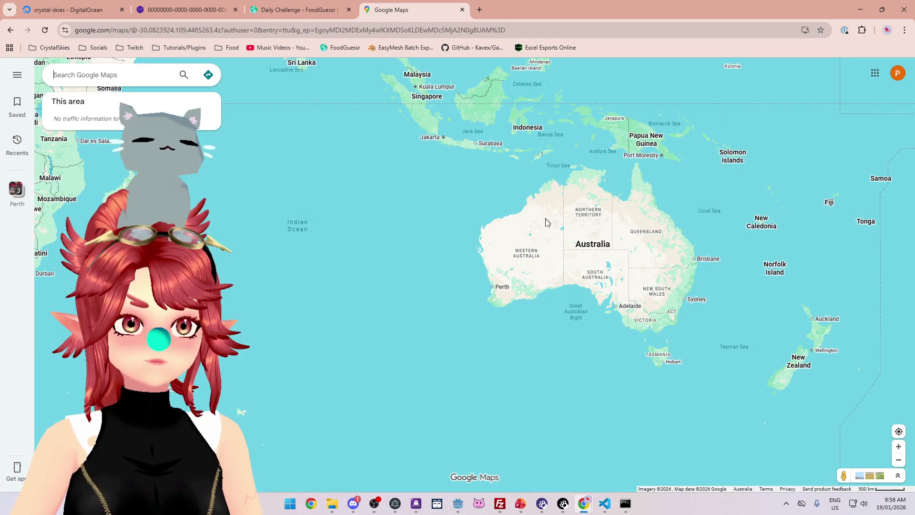
pyautogui.moveTo(467, 200); pyautogui.dragTo(480, 281)
pyautogui.click(298, 15)
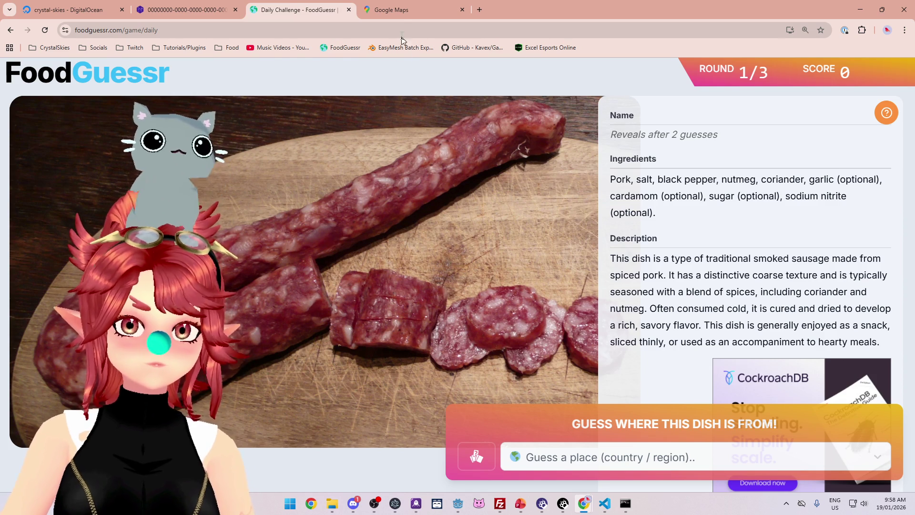
# Step: Pan the map across Europe to Italy, then submit Italy as the first guess
pyautogui.click(405, 9)
pyautogui.moveTo(421, 236)
pyautogui.mouseDown()
pyautogui.moveTo(511, 318)
pyautogui.moveTo(523, 361)
pyautogui.mouseUp()
pyautogui.scroll(3, 270, 229)
pyautogui.moveTo(270, 228)
pyautogui.mouseDown()
pyautogui.moveTo(241, 242)
pyautogui.moveTo(258, 222)
pyautogui.mouseUp()
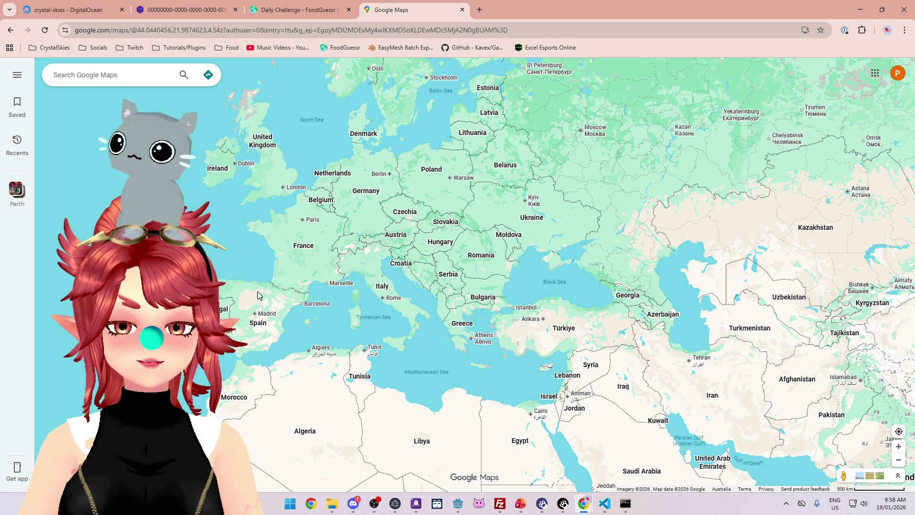
pyautogui.scroll(3, 345, 327)
pyautogui.moveTo(346, 327); pyautogui.dragTo(364, 339)
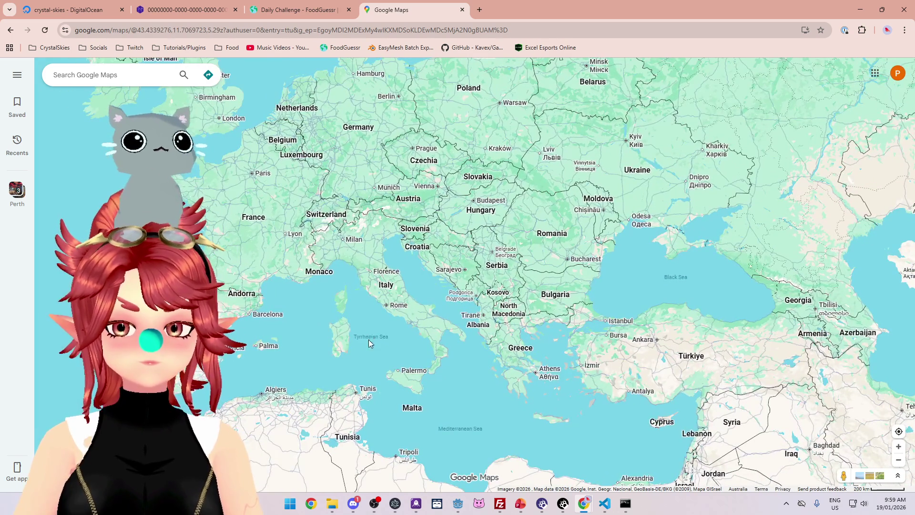
pyautogui.click(300, 12)
pyautogui.click(658, 461)
pyautogui.write('it')
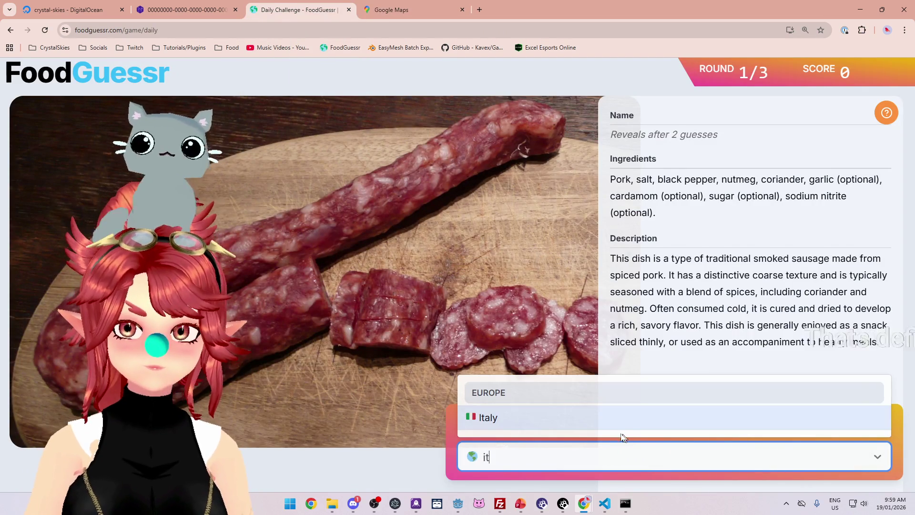
pyautogui.press('Return')
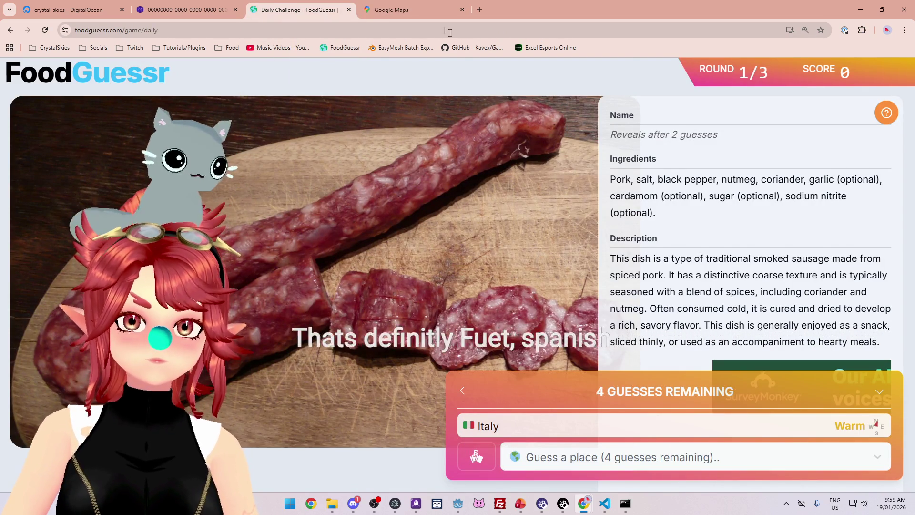
# Step: Weigh the Warm result by switching between the Google Maps tab and the FoodGuessr round
pyautogui.click(423, 11)
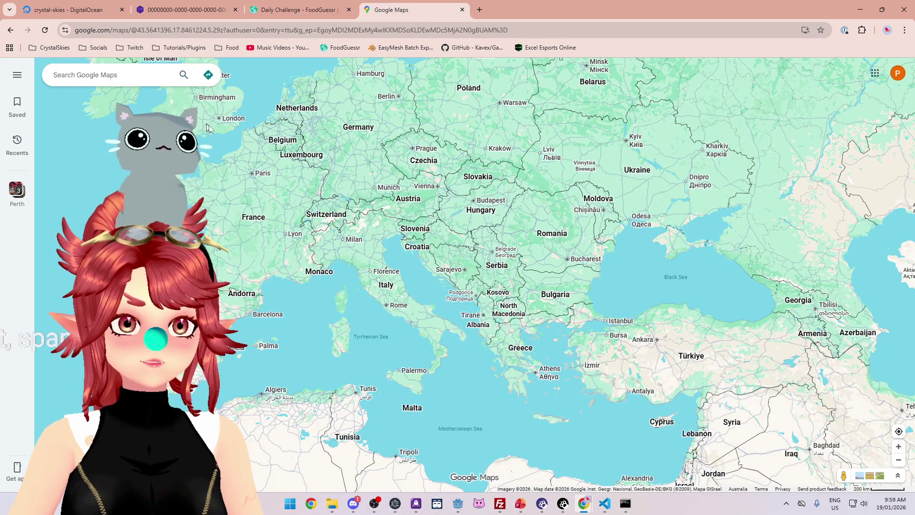
pyautogui.scroll(-2, 365, 306)
pyautogui.click(300, 10)
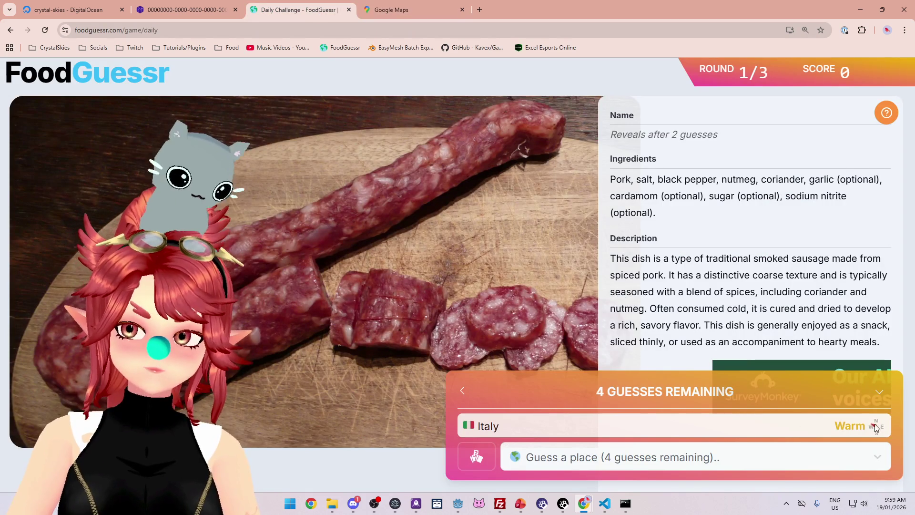
pyautogui.click(397, 15)
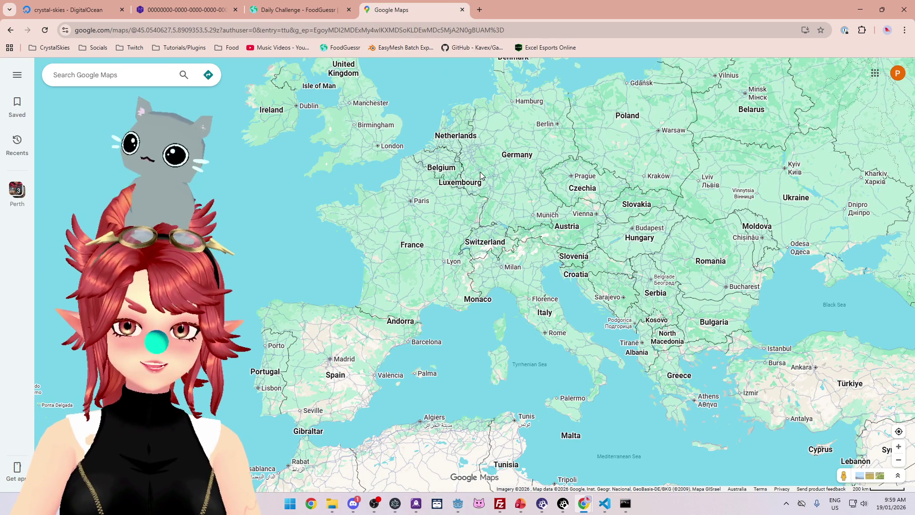
pyautogui.click(299, 14)
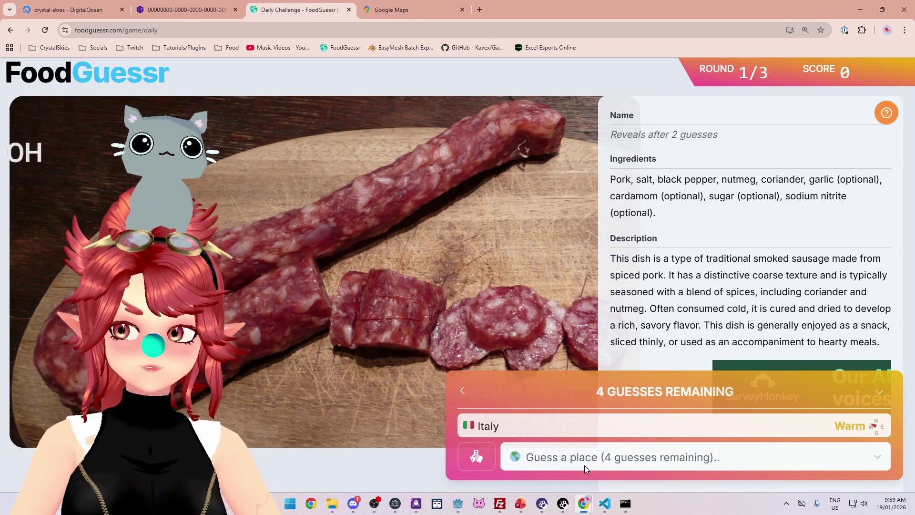
pyautogui.click(411, 11)
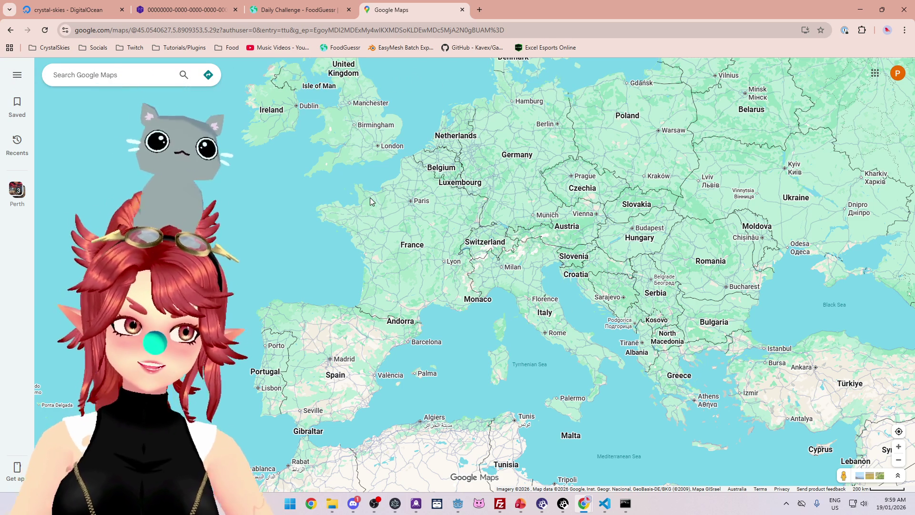
pyautogui.click(294, 14)
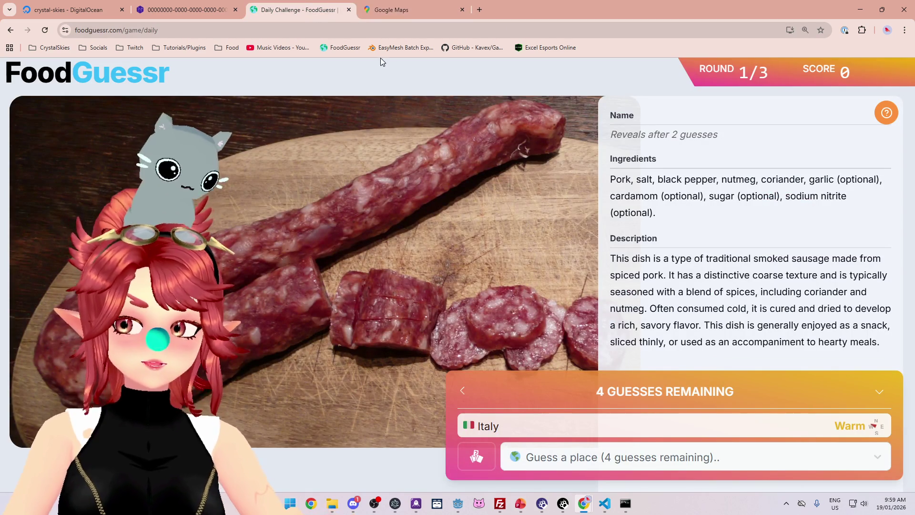
# Step: Study Britain and Benelux on the map, then guess Belgium for the sausage
pyautogui.click(392, 10)
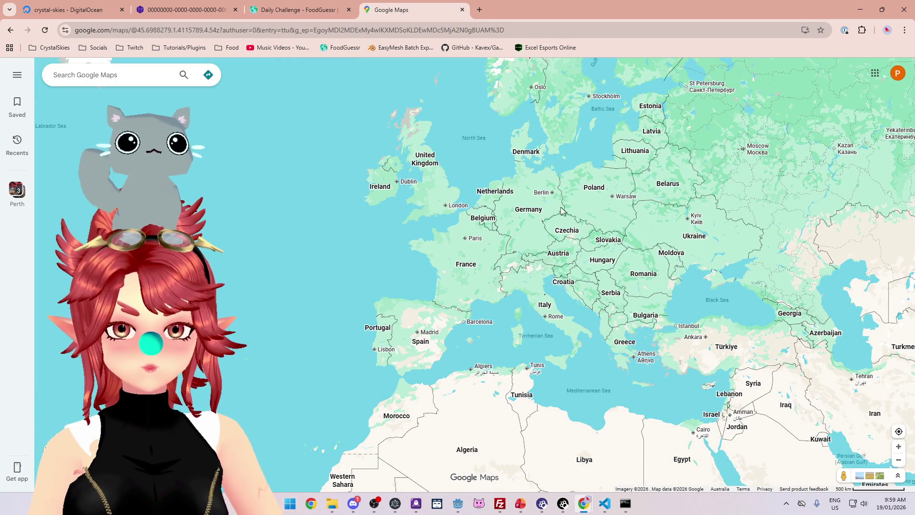
pyautogui.scroll(2, 562, 324)
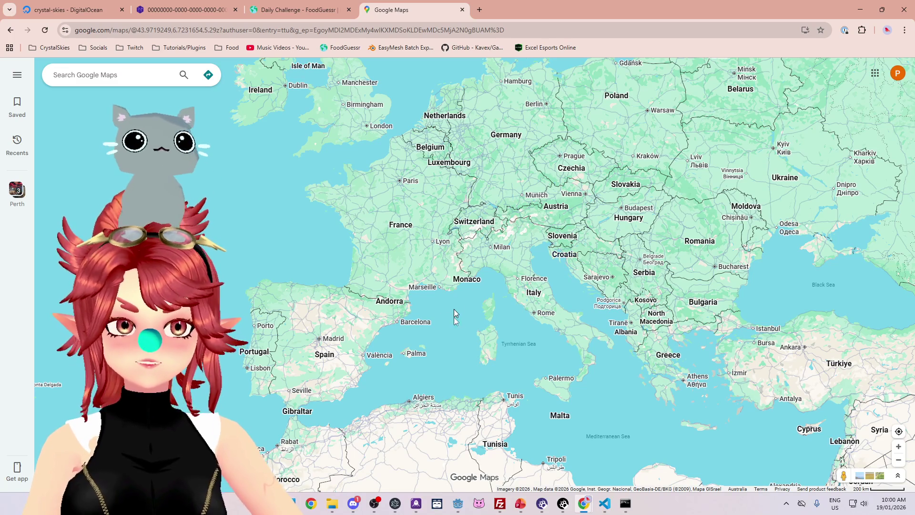
pyautogui.scroll(-2, 381, 191)
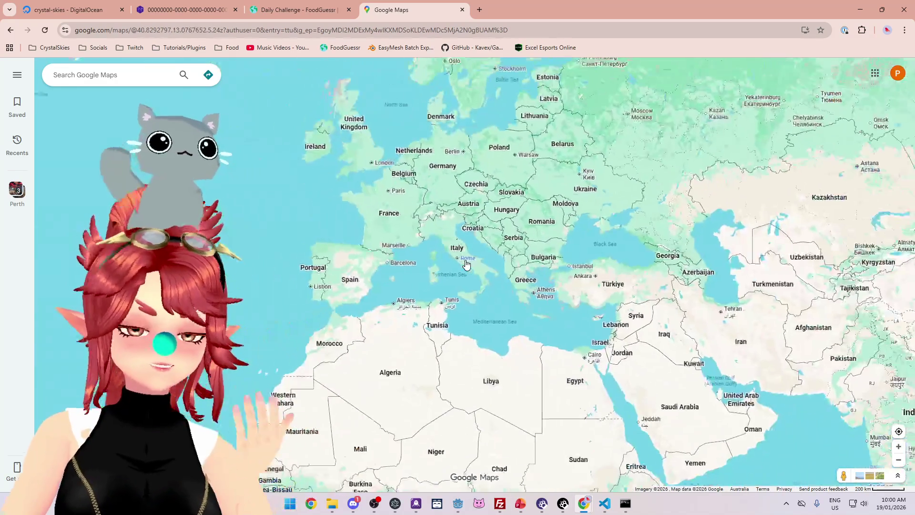
pyautogui.click(305, 13)
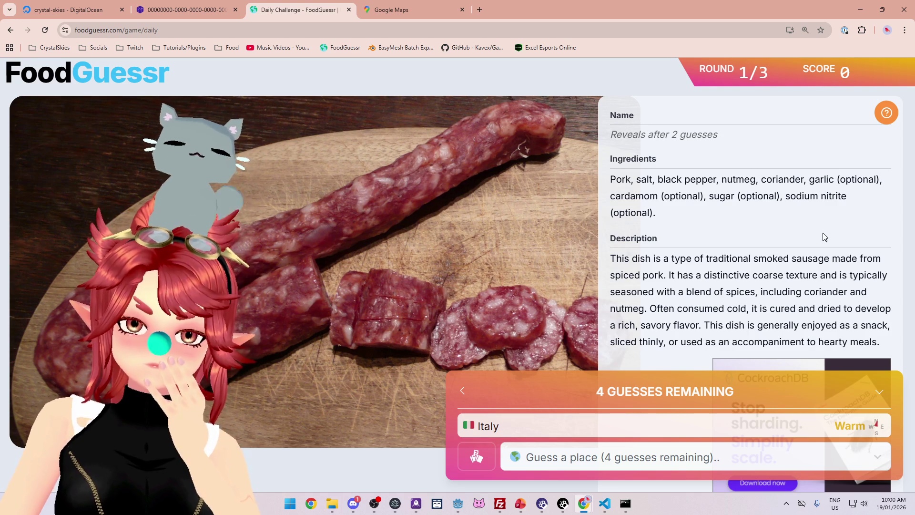
pyautogui.click(412, 13)
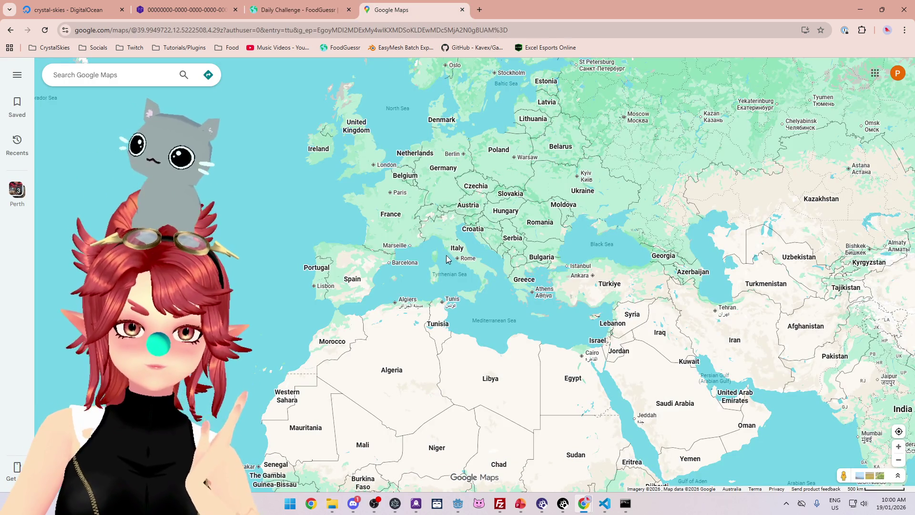
pyautogui.scroll(5, 420, 181)
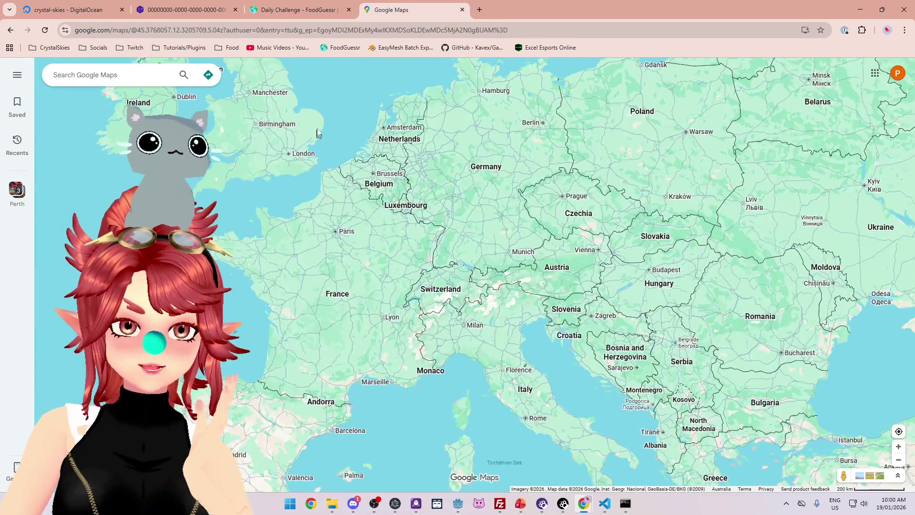
pyautogui.moveTo(319, 140); pyautogui.dragTo(326, 159)
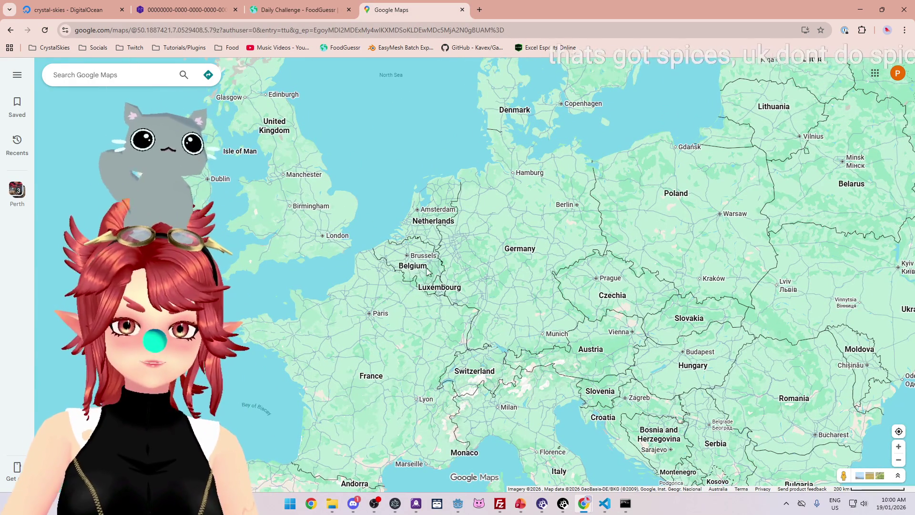
pyautogui.scroll(-3, 343, 259)
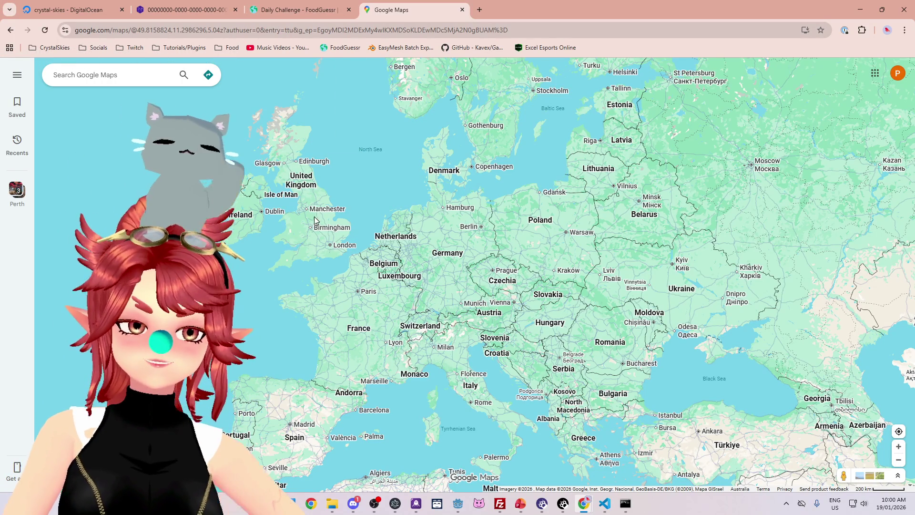
pyautogui.scroll(3, 305, 234)
pyautogui.click(314, 15)
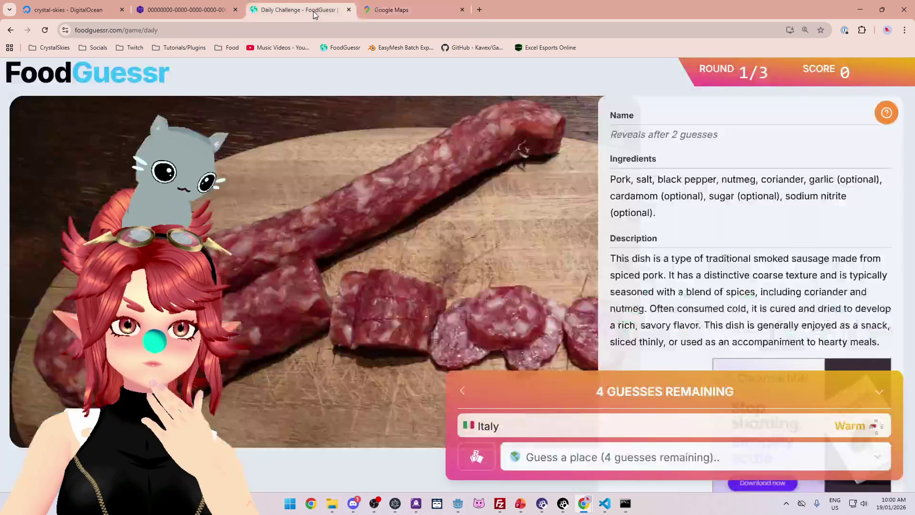
pyautogui.click(662, 453)
pyautogui.write('bel')
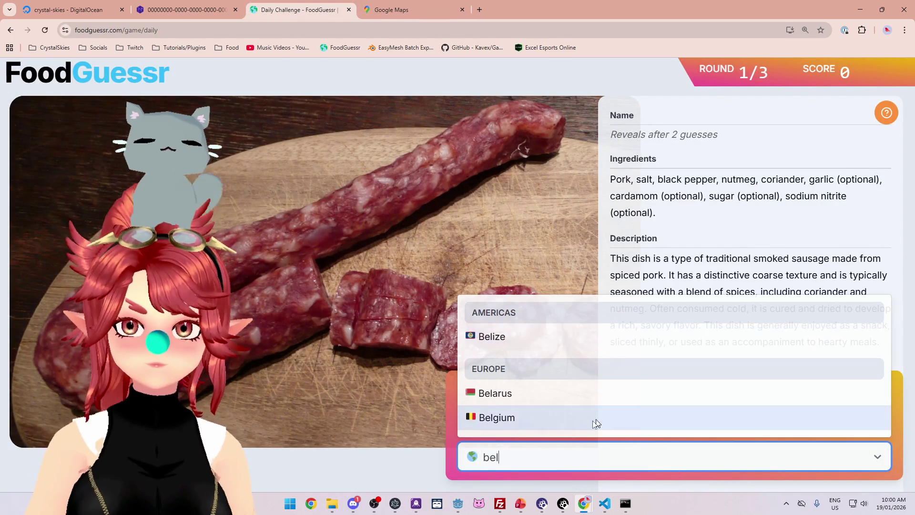
pyautogui.click(572, 417)
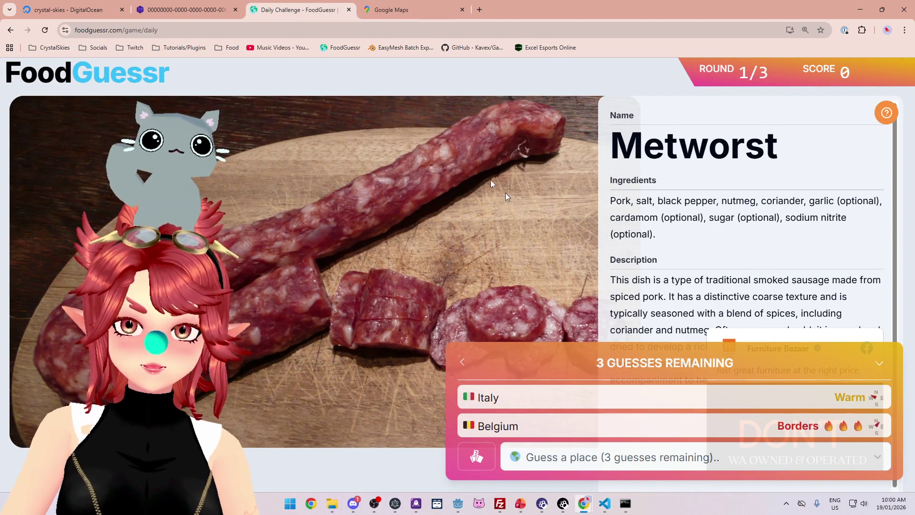
# Step: Guess Netherlands for the Metworst, read the pork-sausage note, and continue to round 2
pyautogui.click(385, 15)
pyautogui.scroll(-2, 455, 257)
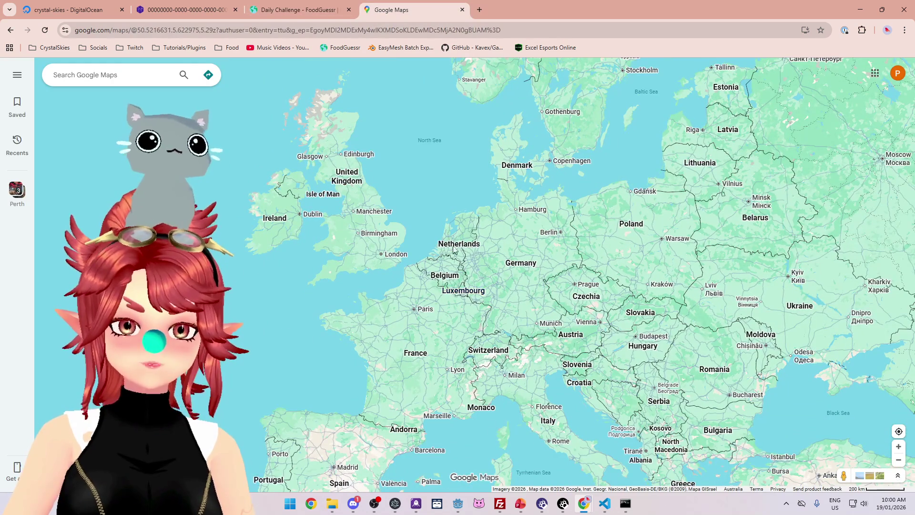
pyautogui.click(322, 2)
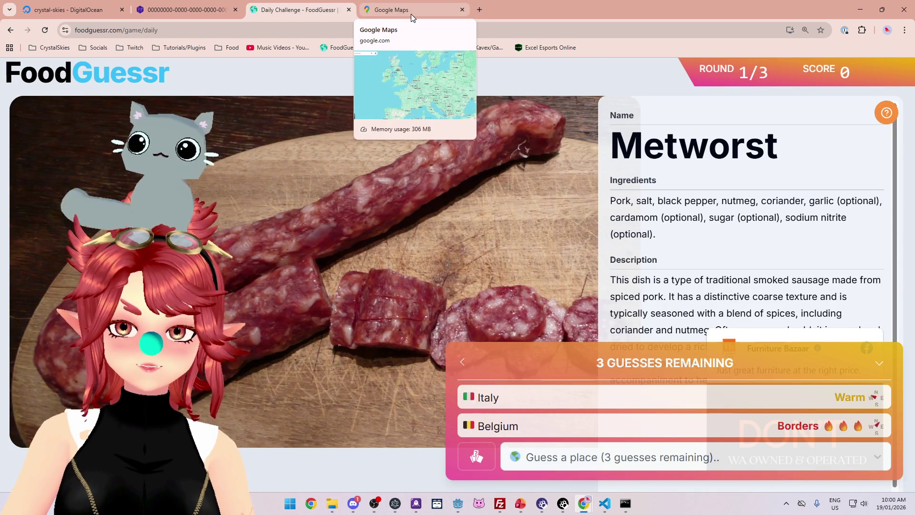
pyautogui.click(411, 13)
pyautogui.scroll(5, 476, 262)
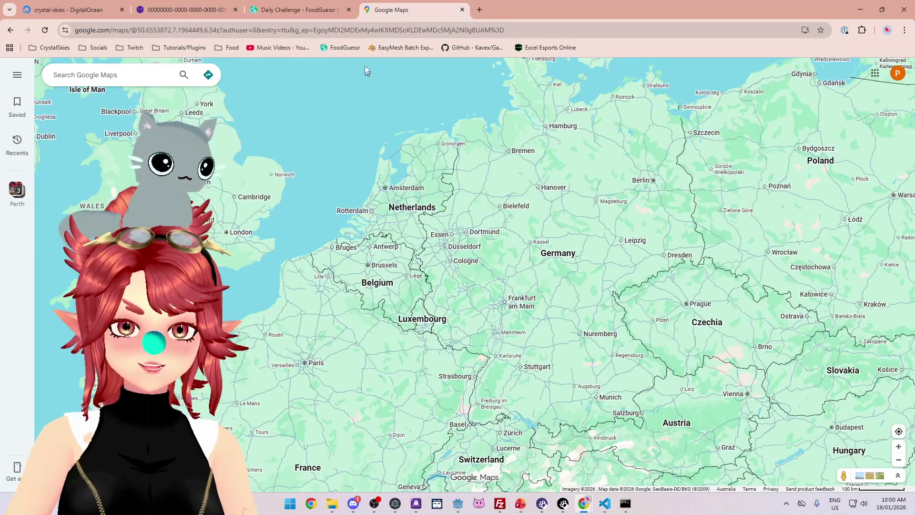
pyautogui.click(308, 13)
pyautogui.click(622, 465)
pyautogui.write('net')
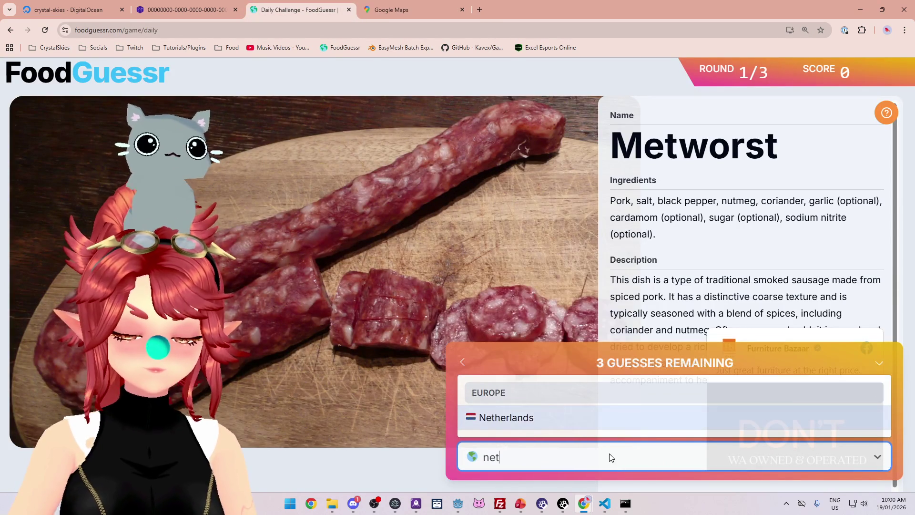
pyautogui.click(571, 419)
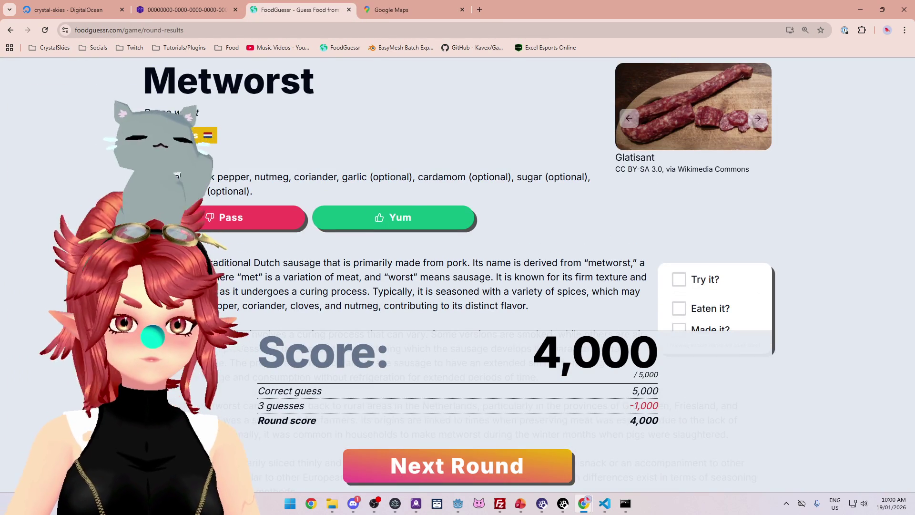
pyautogui.scroll(-3, 457, 238)
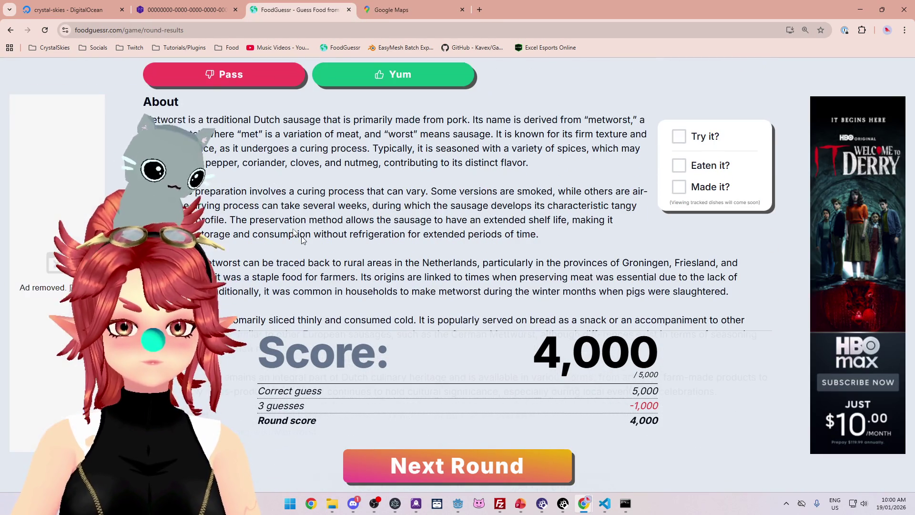
pyautogui.moveTo(335, 124); pyautogui.dragTo(443, 118)
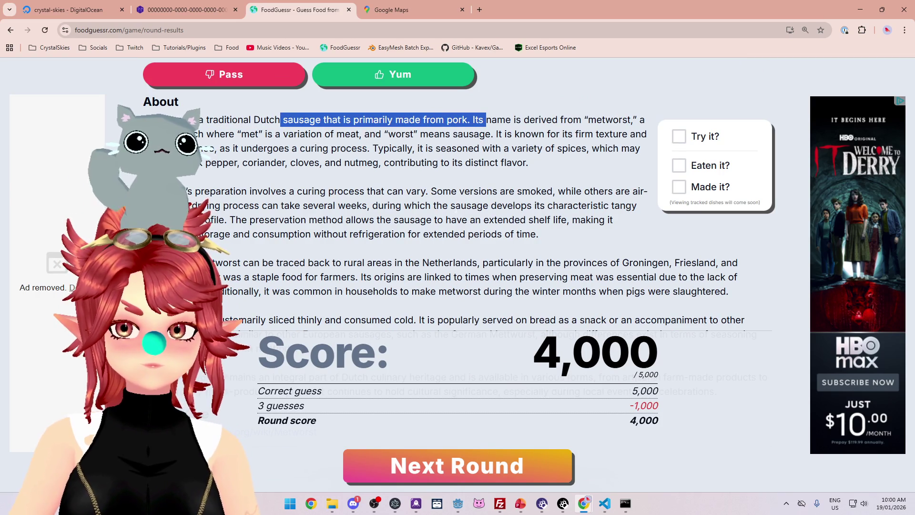
pyautogui.press('space')
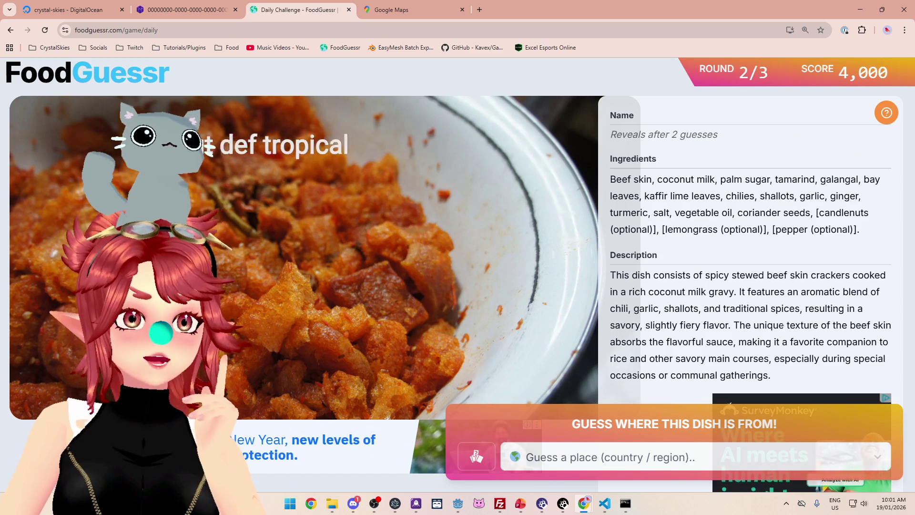
# Step: Zoom and pan Google Maps across the Middle East toward Southeast Asia
pyautogui.click(427, 12)
pyautogui.scroll(-5, 539, 219)
pyautogui.moveTo(670, 369)
pyautogui.mouseDown()
pyautogui.moveTo(442, 283)
pyautogui.moveTo(163, 122)
pyautogui.moveTo(77, 90)
pyautogui.mouseUp()
pyautogui.scroll(3, 533, 248)
pyautogui.scroll(-1, 533, 249)
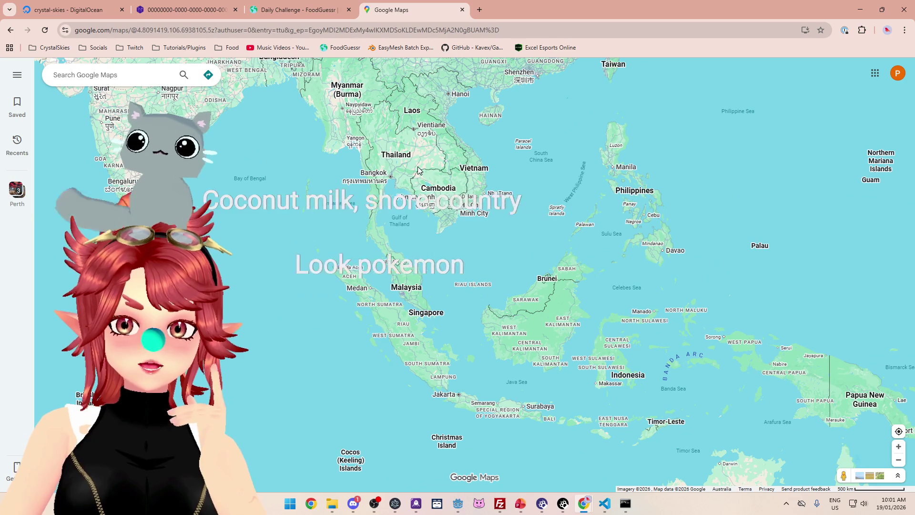
pyautogui.moveTo(381, 154)
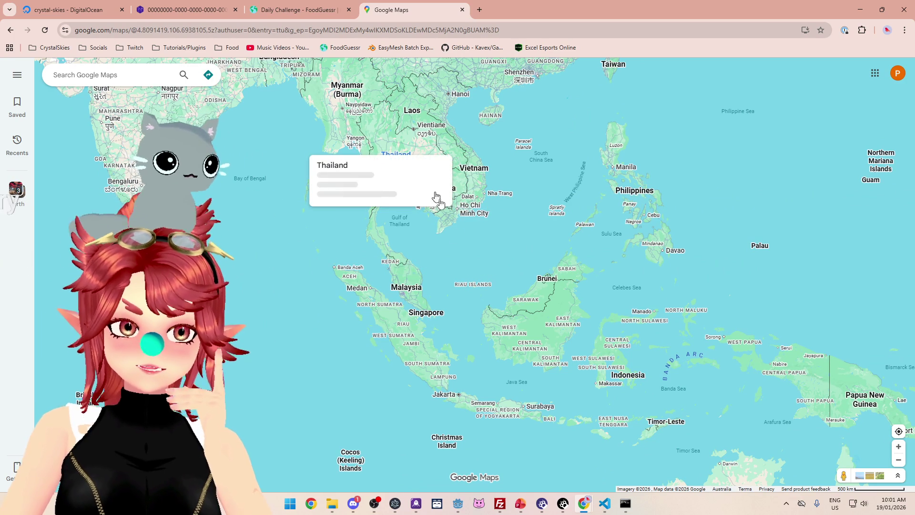
# Step: Recentre the map on Southeast Asia, then open FoodGuessr's round 2 country list
pyautogui.click(297, 8)
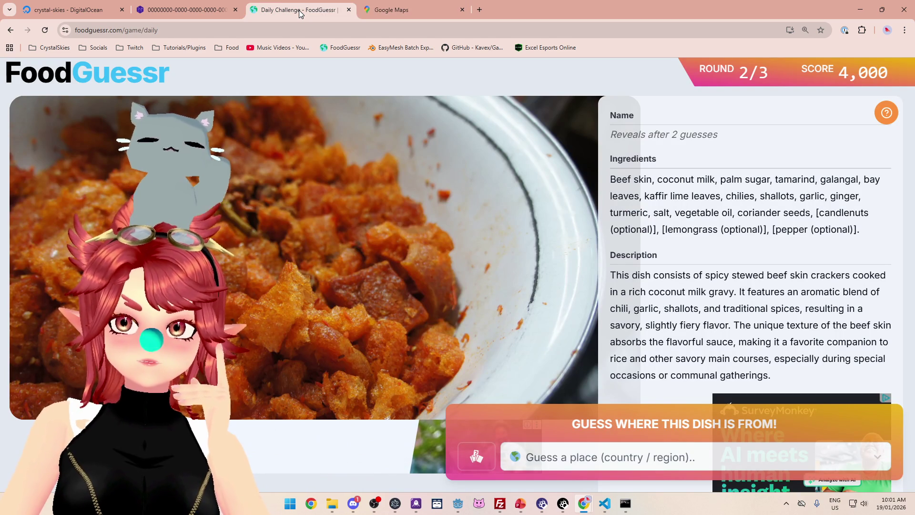
pyautogui.click(380, 11)
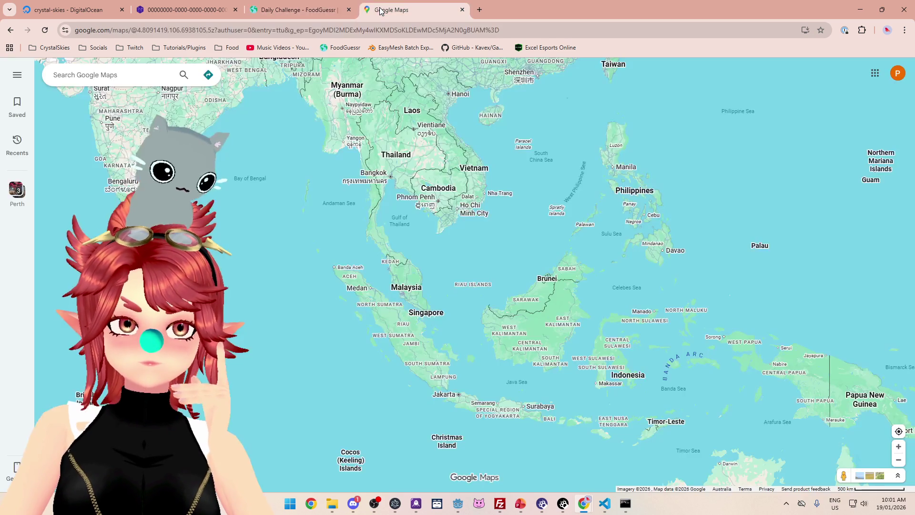
pyautogui.moveTo(509, 180); pyautogui.dragTo(531, 201)
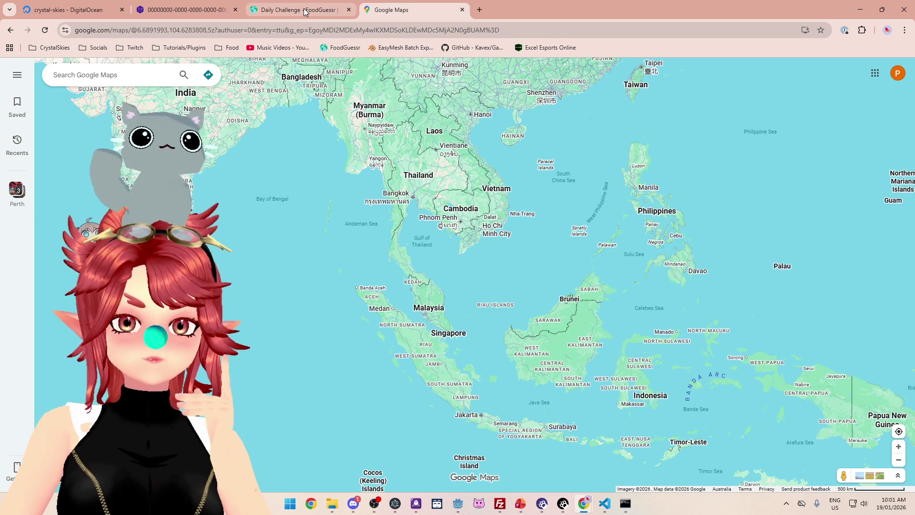
pyautogui.moveTo(305, 12)
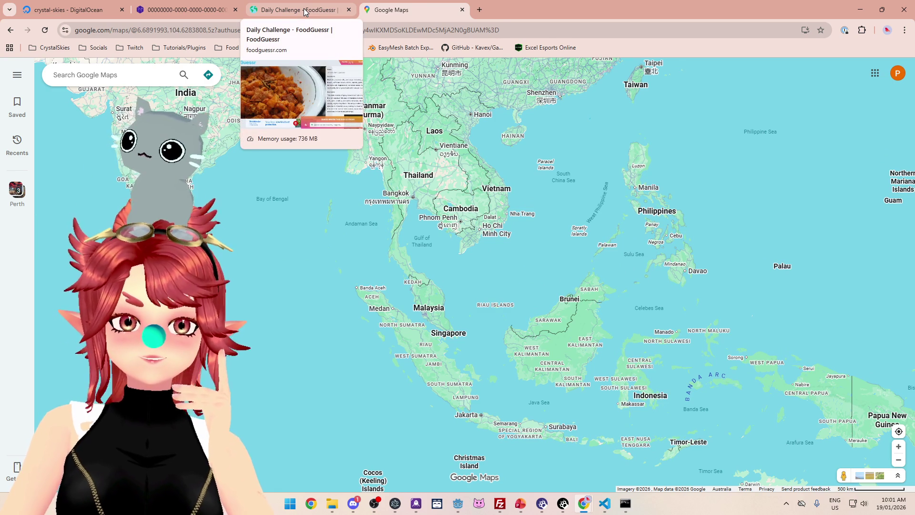
pyautogui.click(305, 11)
pyautogui.click(581, 457)
# Step: Guess Thailand for round 2, then recheck Southeast Asia on the map
pyautogui.write('th')
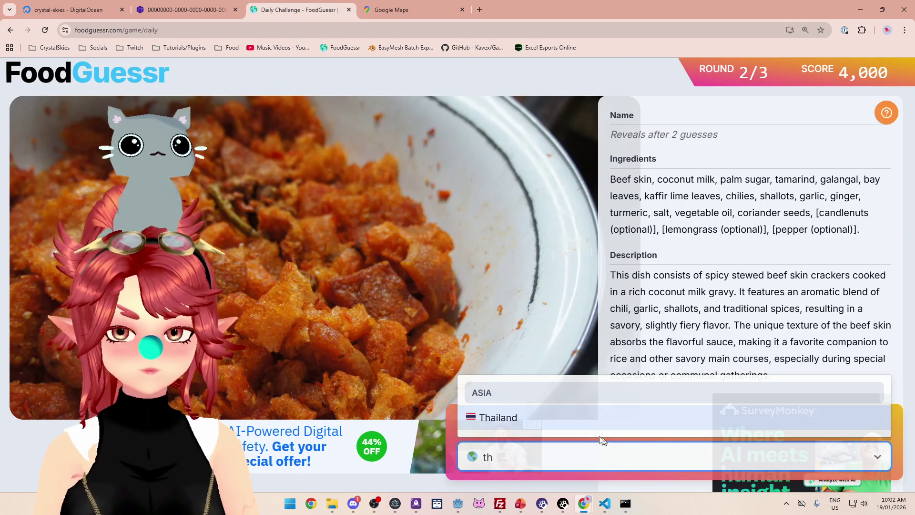
pyautogui.click(582, 424)
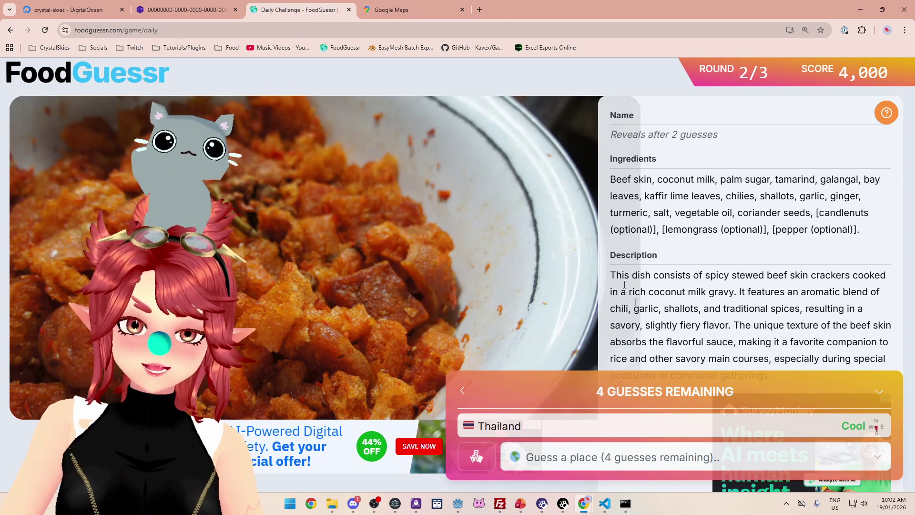
pyautogui.click(421, 12)
pyautogui.moveTo(520, 257); pyautogui.dragTo(442, 212)
pyautogui.click(301, 11)
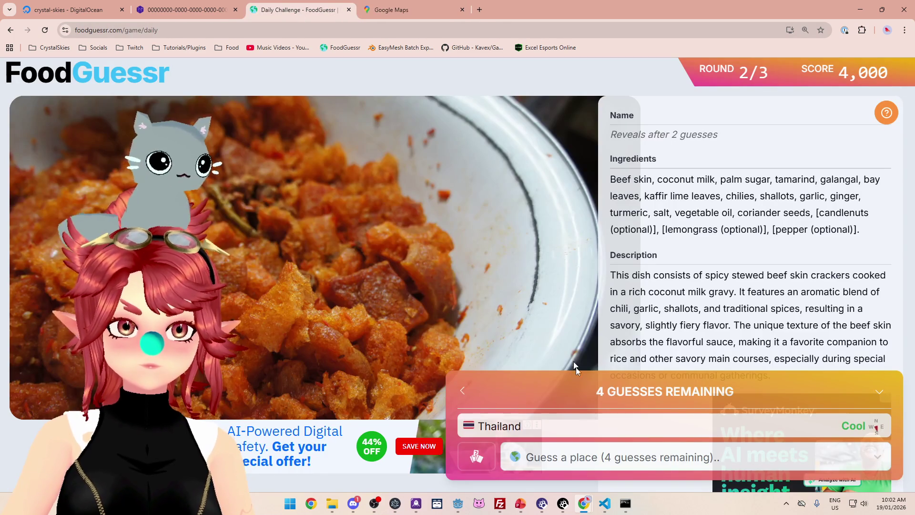
# Step: Guess Indonesia for the Krechek dish (4,500 points) and advance to round 3
pyautogui.click(615, 458)
pyautogui.write('in')
pyautogui.click(601, 418)
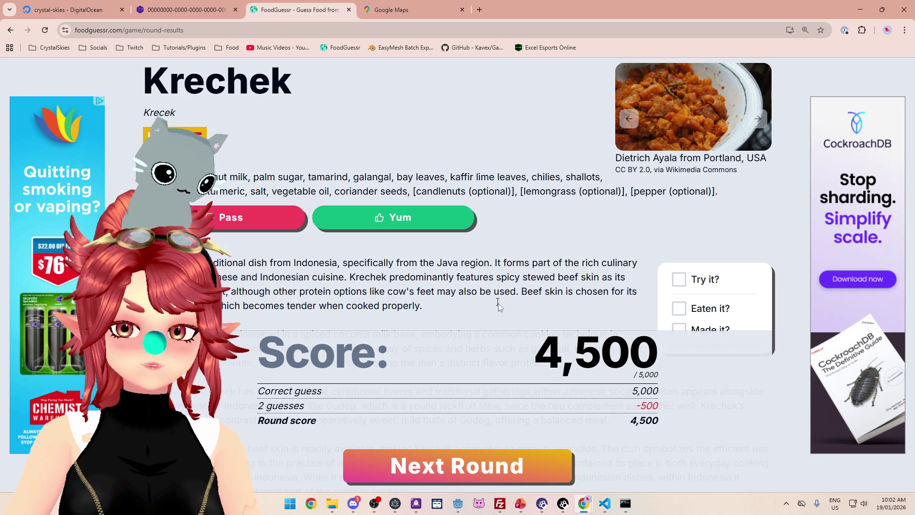
pyautogui.click(513, 471)
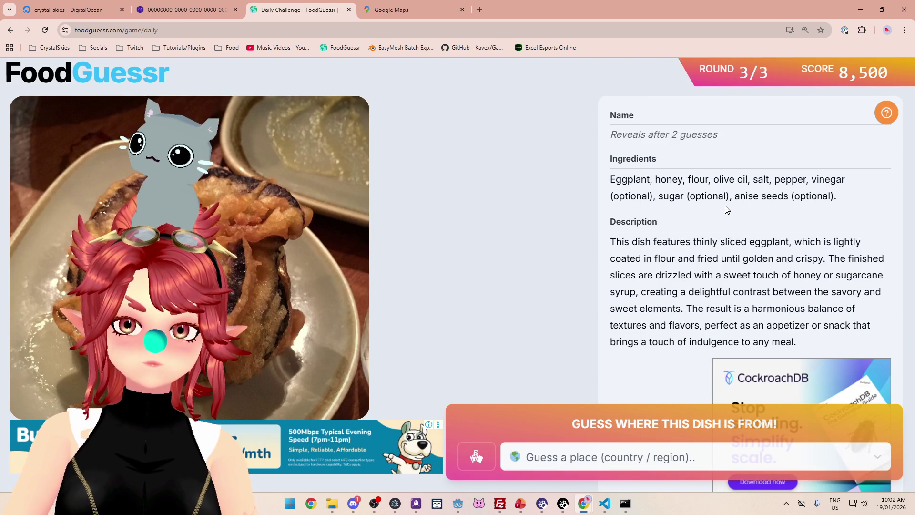
# Step: Highlight 'honey' in the eggplant ingredients and un-maximize the browser to reveal Godot
pyautogui.moveTo(654, 180); pyautogui.dragTo(685, 180)
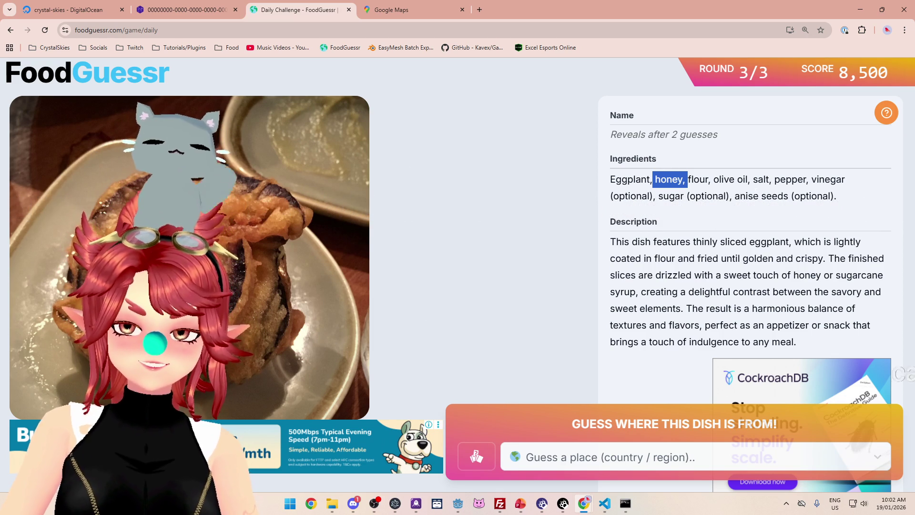
pyautogui.moveTo(542, 16)
pyautogui.mouseDown()
pyautogui.moveTo(707, 25)
pyautogui.moveTo(661, 41)
pyautogui.moveTo(550, 44)
pyautogui.moveTo(594, 45)
pyautogui.mouseUp()
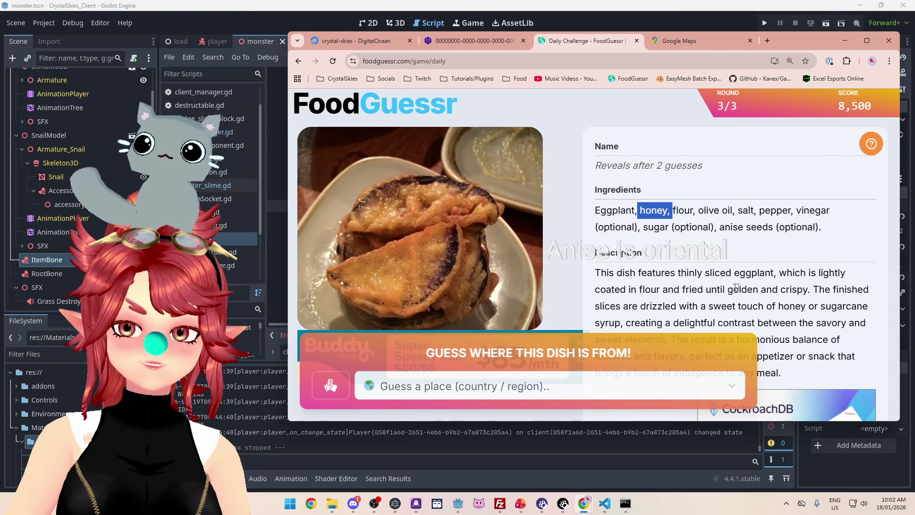
# Step: Scroll through the eggplant round's details and maximize the browser again
pyautogui.scroll(-1, 850, 301)
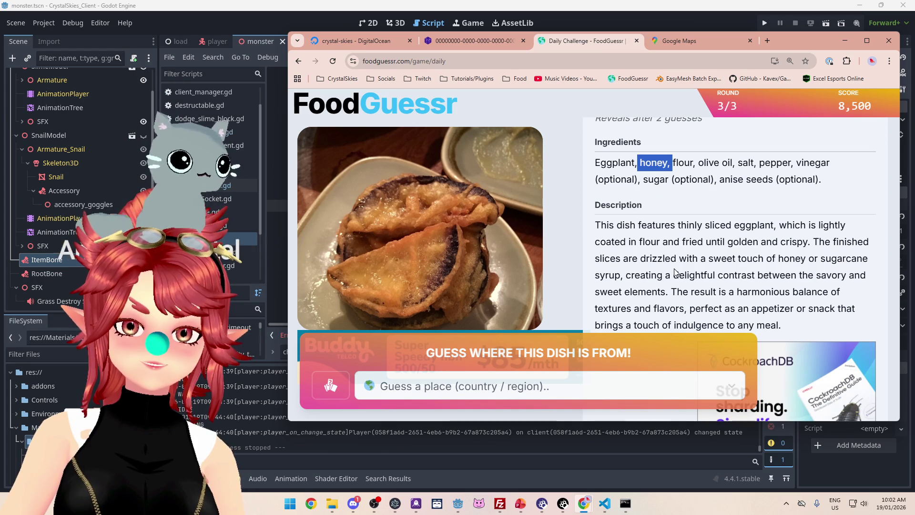
pyautogui.scroll(-1, 801, 284)
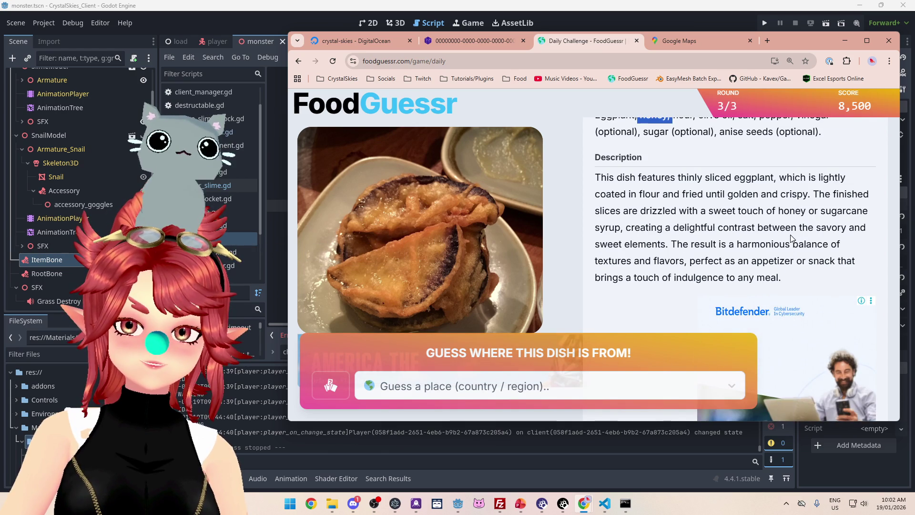
pyautogui.scroll(2, 790, 237)
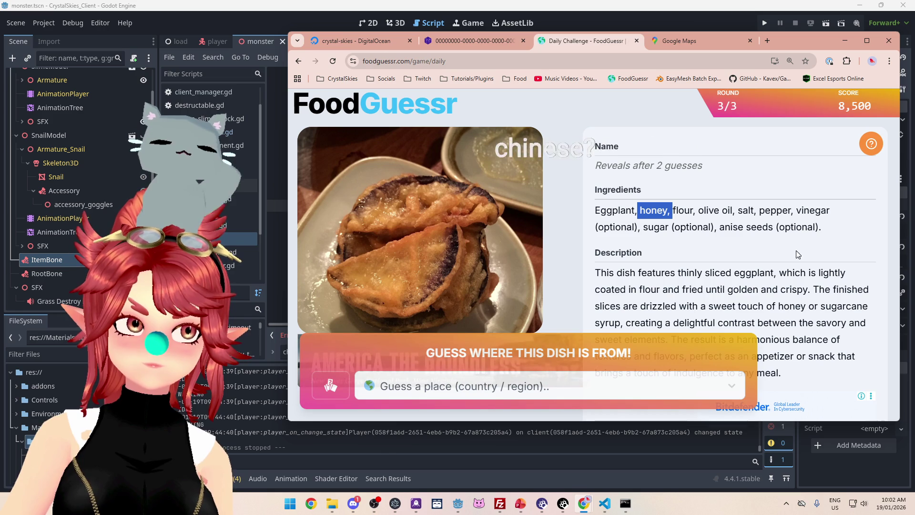
pyautogui.click(867, 40)
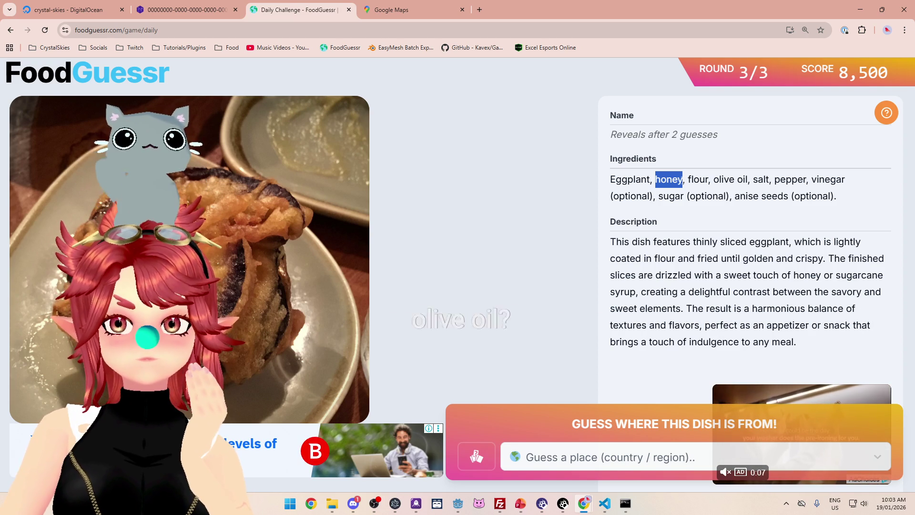
pyautogui.click(670, 181)
pyautogui.moveTo(656, 180); pyautogui.dragTo(679, 180)
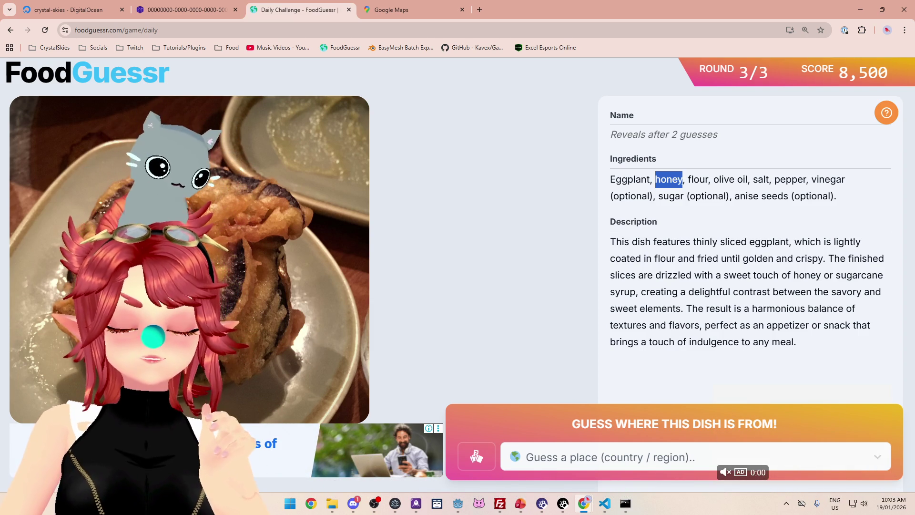
pyautogui.click(678, 180)
pyautogui.moveTo(656, 180); pyautogui.dragTo(684, 180)
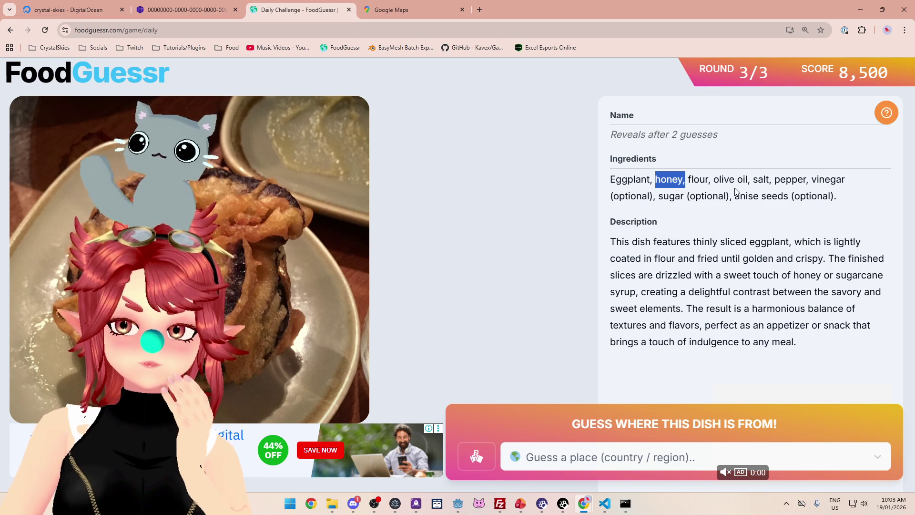
pyautogui.moveTo(658, 259); pyautogui.dragTo(805, 260)
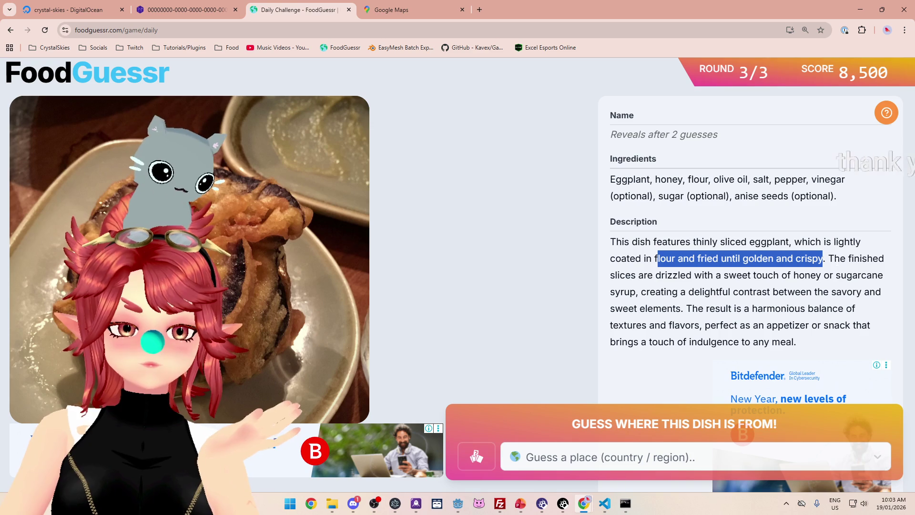
pyautogui.doubleClick(836, 258)
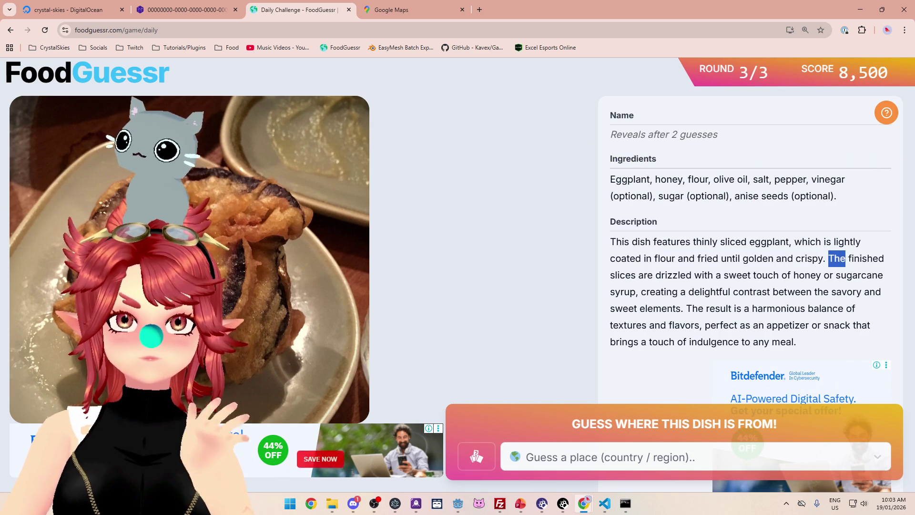
pyautogui.moveTo(849, 259); pyautogui.dragTo(879, 258)
pyautogui.moveTo(667, 275)
pyautogui.mouseDown()
pyautogui.moveTo(890, 275)
pyautogui.moveTo(636, 292)
pyautogui.mouseUp()
pyautogui.click(816, 275)
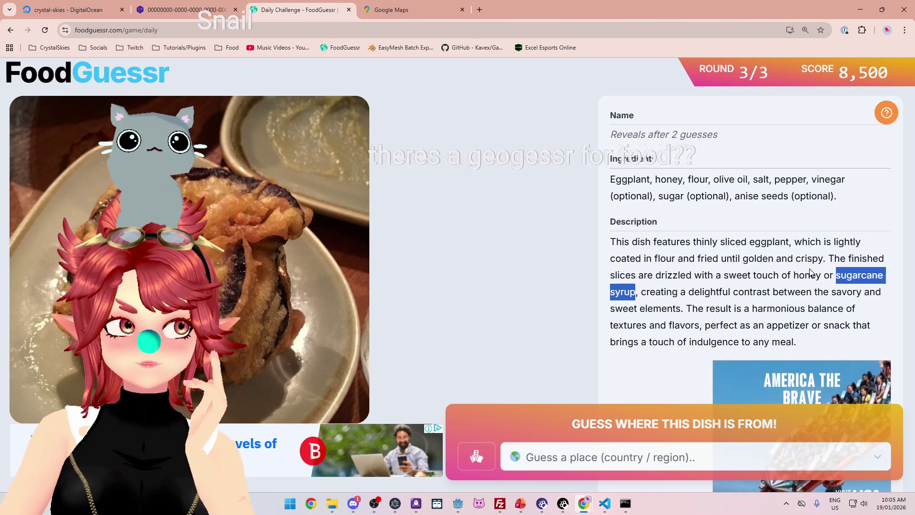
pyautogui.click(696, 461)
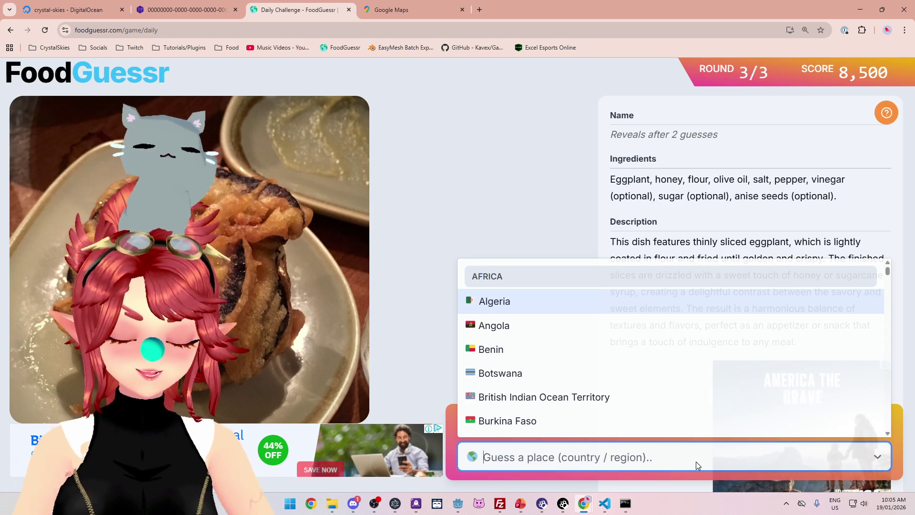
# Step: Guess Japan for the honeyed eggplant round, rated Ice Cold, then go to Google Maps
pyautogui.write('japan')
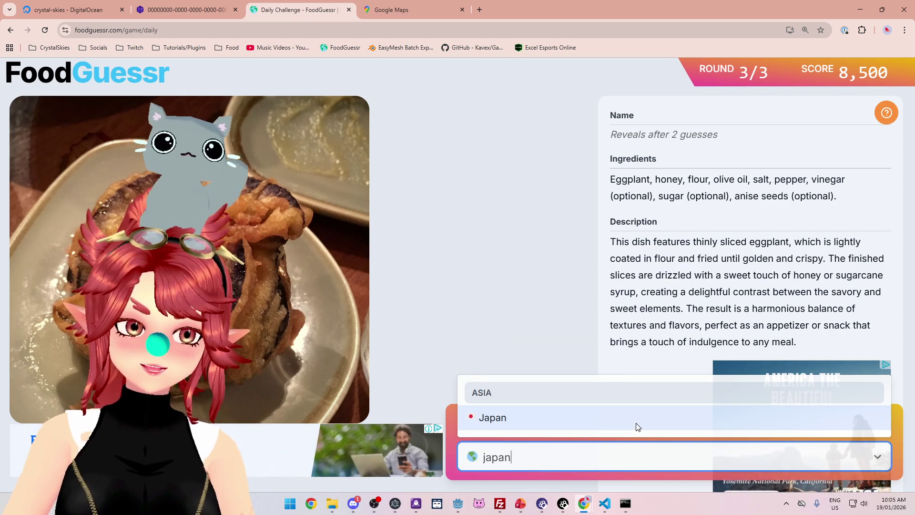
pyautogui.click(638, 426)
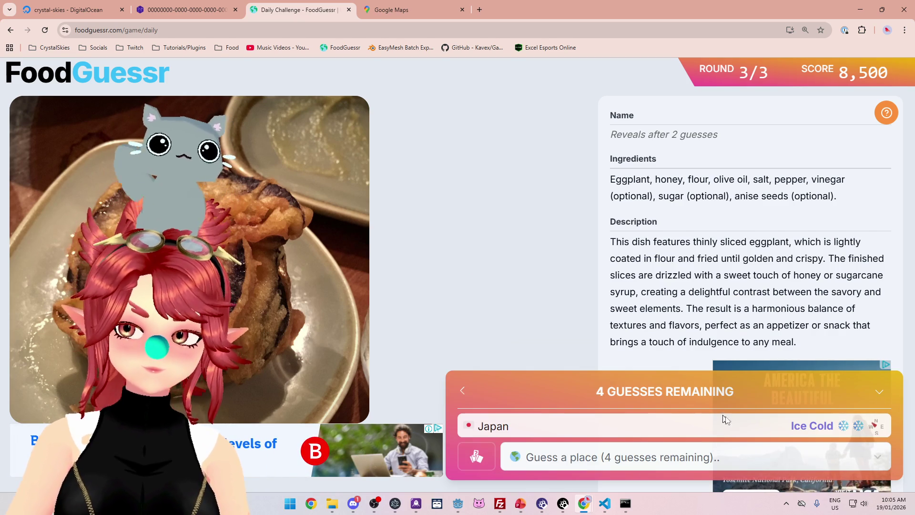
pyautogui.click(420, 11)
pyautogui.scroll(-3, 491, 235)
pyautogui.moveTo(454, 149); pyautogui.dragTo(554, 297)
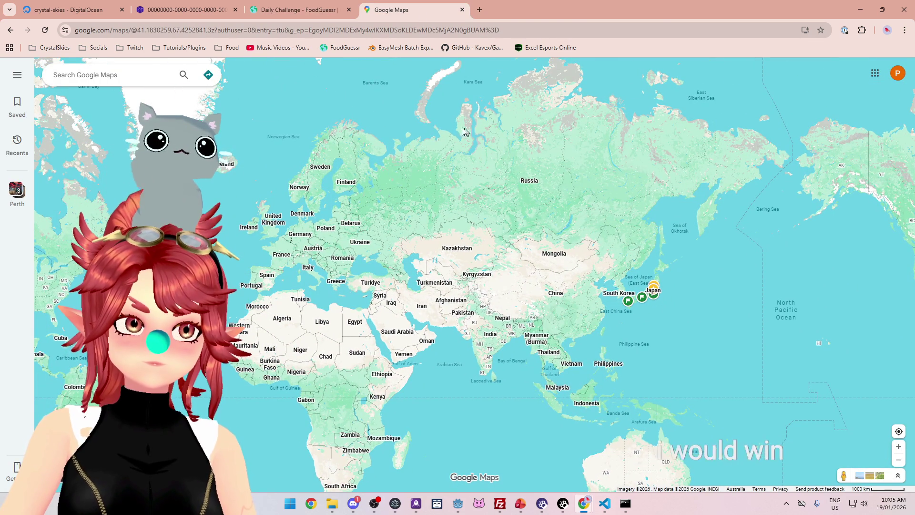
pyautogui.moveTo(189, 178)
pyautogui.mouseDown()
pyautogui.moveTo(480, 173)
pyautogui.moveTo(400, 142)
pyautogui.mouseUp()
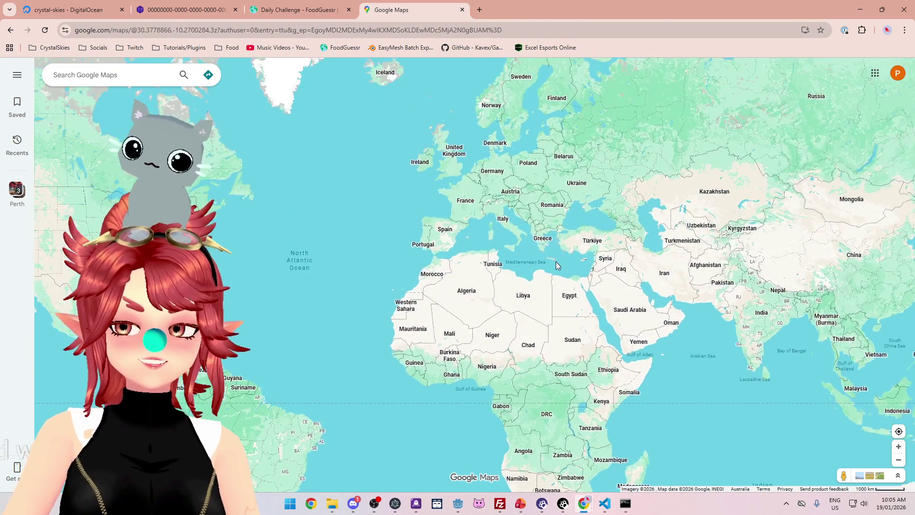
pyautogui.moveTo(555, 261)
pyautogui.mouseDown()
pyautogui.moveTo(596, 261)
pyautogui.moveTo(449, 270)
pyautogui.moveTo(611, 352)
pyautogui.mouseUp()
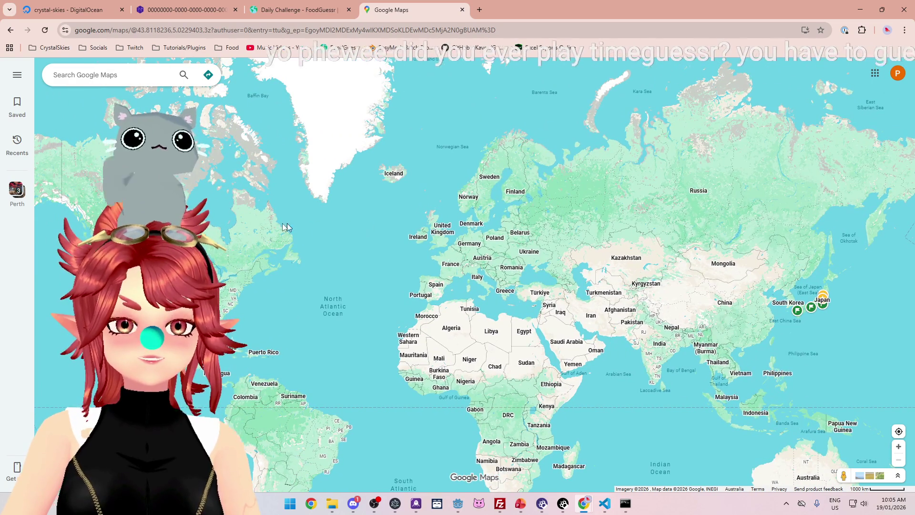
pyautogui.scroll(2, 302, 224)
pyautogui.moveTo(238, 270); pyautogui.dragTo(459, 241)
pyautogui.moveTo(582, 302); pyautogui.dragTo(304, 230)
pyautogui.scroll(-2, 695, 335)
pyautogui.moveTo(695, 335); pyautogui.dragTo(584, 322)
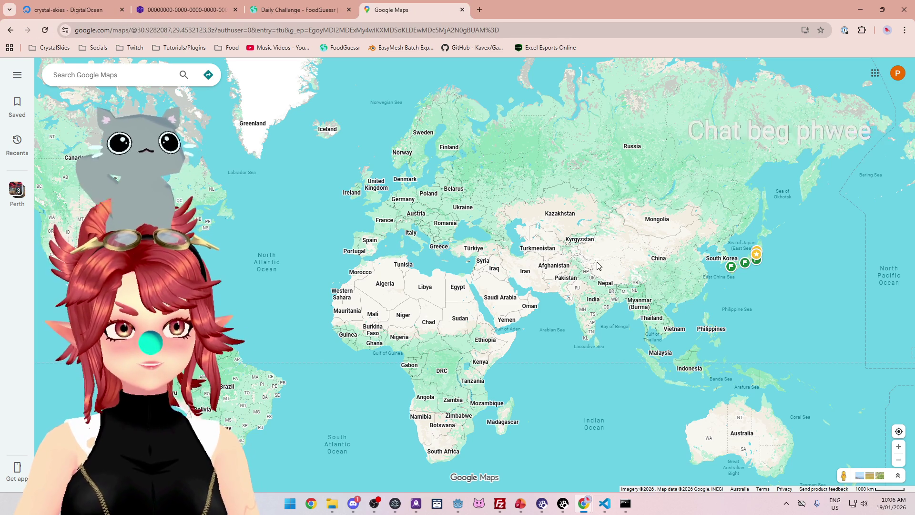
pyautogui.scroll(2, 669, 258)
pyautogui.scroll(-2, 669, 258)
pyautogui.moveTo(390, 245); pyautogui.dragTo(519, 247)
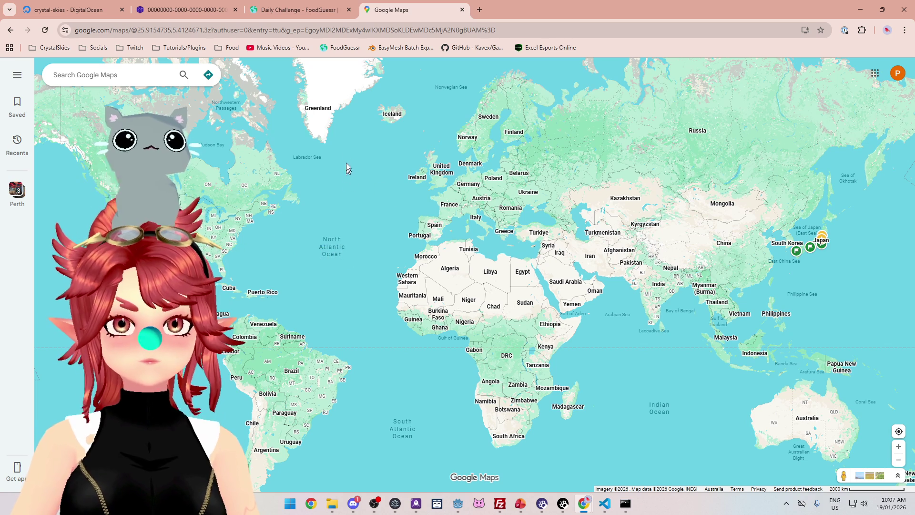
pyautogui.scroll(2, 403, 208)
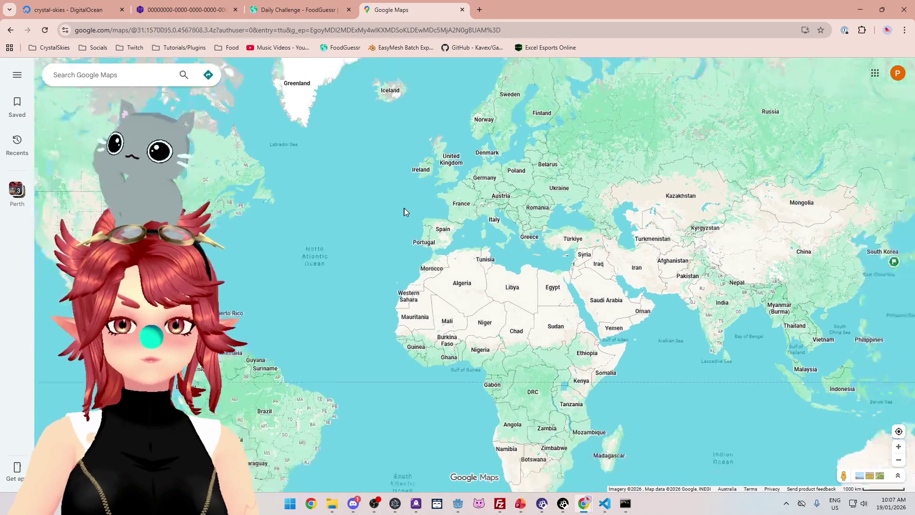
pyautogui.scroll(-2, 404, 208)
pyautogui.moveTo(626, 210)
pyautogui.mouseDown()
pyautogui.moveTo(585, 240)
pyautogui.moveTo(556, 230)
pyautogui.moveTo(592, 234)
pyautogui.mouseUp()
pyautogui.scroll(1, 413, 248)
pyautogui.moveTo(394, 230); pyautogui.dragTo(531, 234)
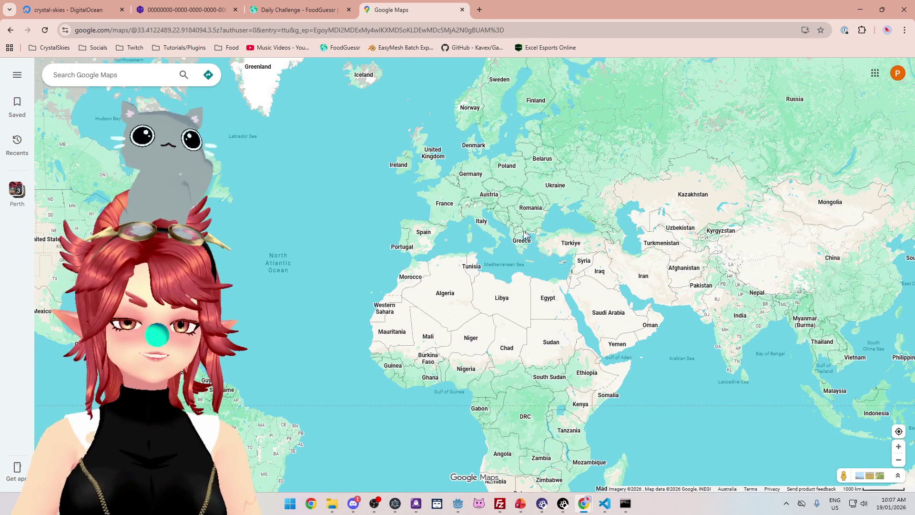
pyautogui.moveTo(632, 229); pyautogui.dragTo(573, 227)
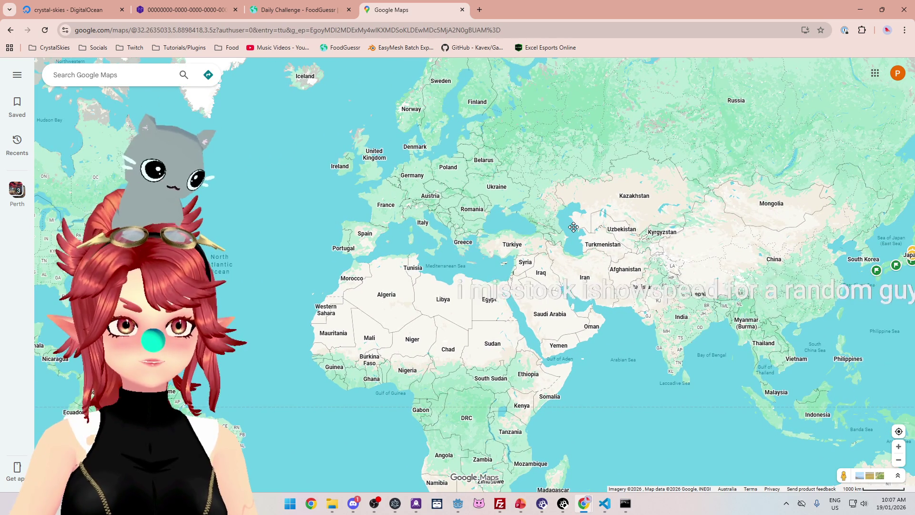
pyautogui.scroll(-1, 573, 227)
pyautogui.moveTo(664, 232)
pyautogui.mouseDown()
pyautogui.moveTo(556, 211)
pyautogui.moveTo(625, 217)
pyautogui.mouseUp()
pyautogui.scroll(1, 677, 230)
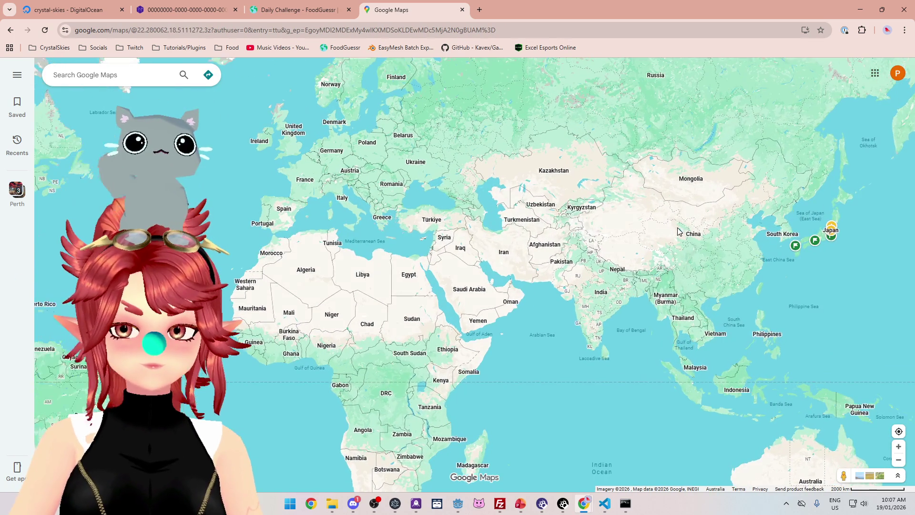
pyautogui.moveTo(452, 200); pyautogui.dragTo(587, 293)
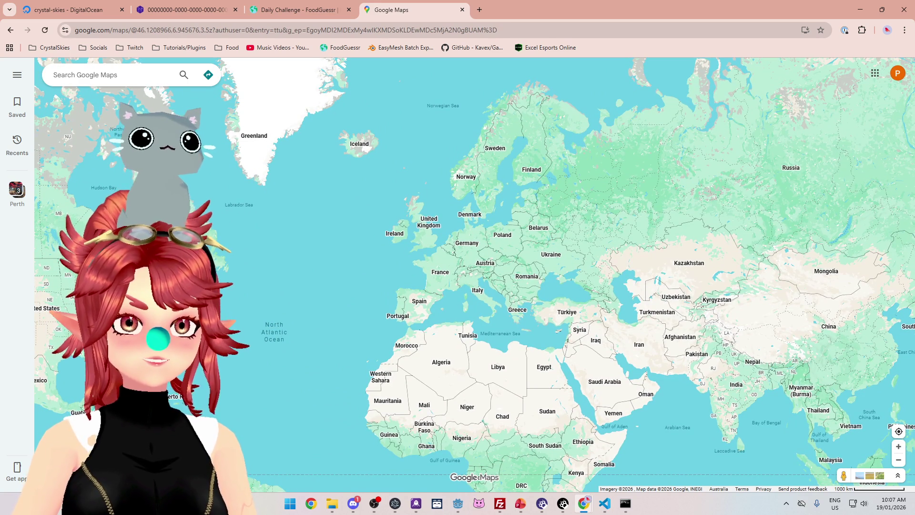
pyautogui.moveTo(710, 251); pyautogui.dragTo(561, 240)
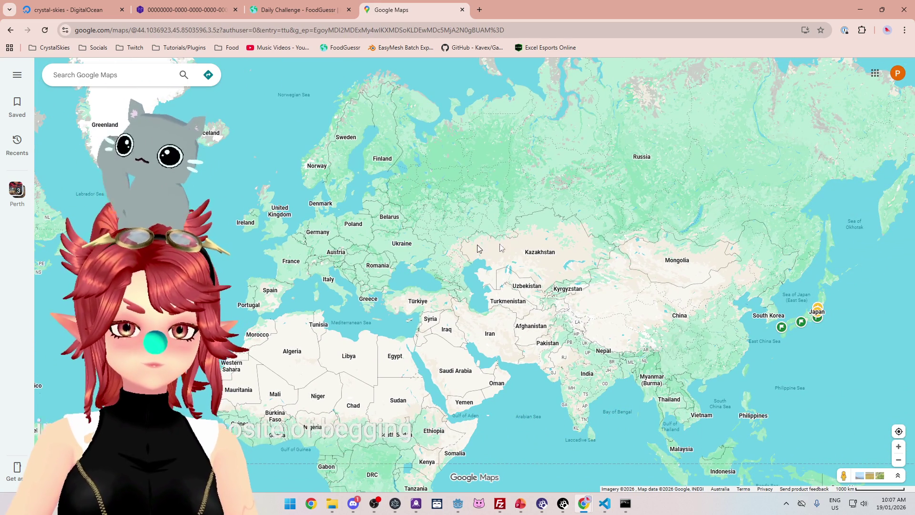
# Step: Bring back the FoodGuessr Daily Challenge tab on round 3 with the Japan guess
pyautogui.click(302, 15)
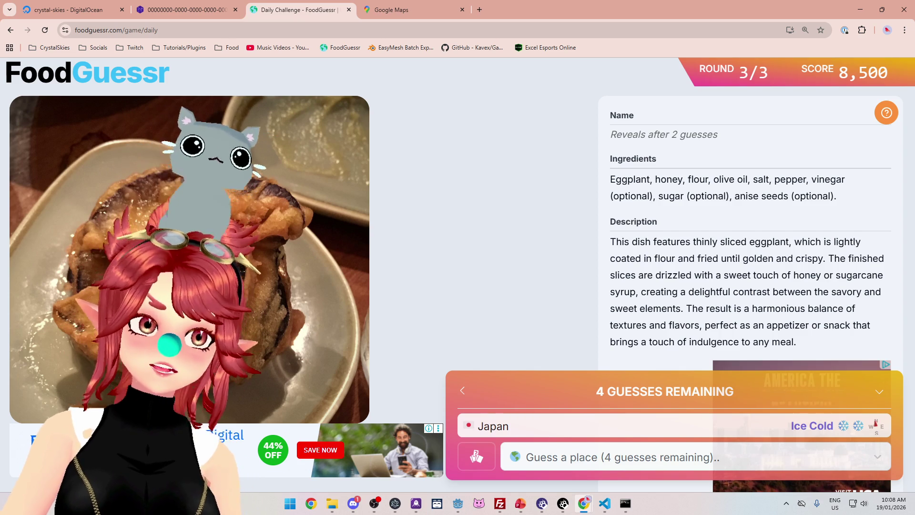
# Step: Switch to Google Maps and pan from the Americas across the Pacific toward Japan and Australia
pyautogui.hotkey('ctrl', 'Tab')
pyautogui.scroll(-1, 458, 222)
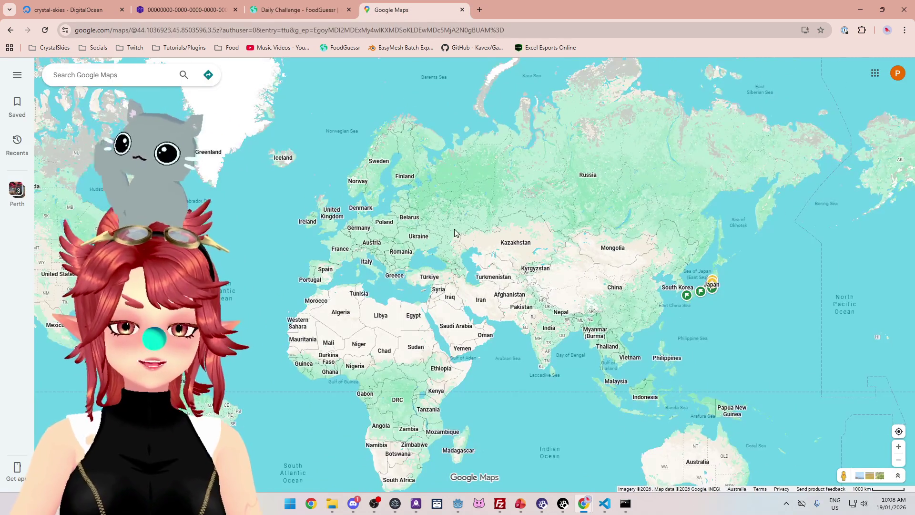
pyautogui.moveTo(283, 223)
pyautogui.mouseDown()
pyautogui.moveTo(578, 131)
pyautogui.moveTo(521, 147)
pyautogui.moveTo(470, 139)
pyautogui.moveTo(596, 196)
pyautogui.moveTo(629, 198)
pyautogui.mouseUp()
pyautogui.scroll(2, 205, 333)
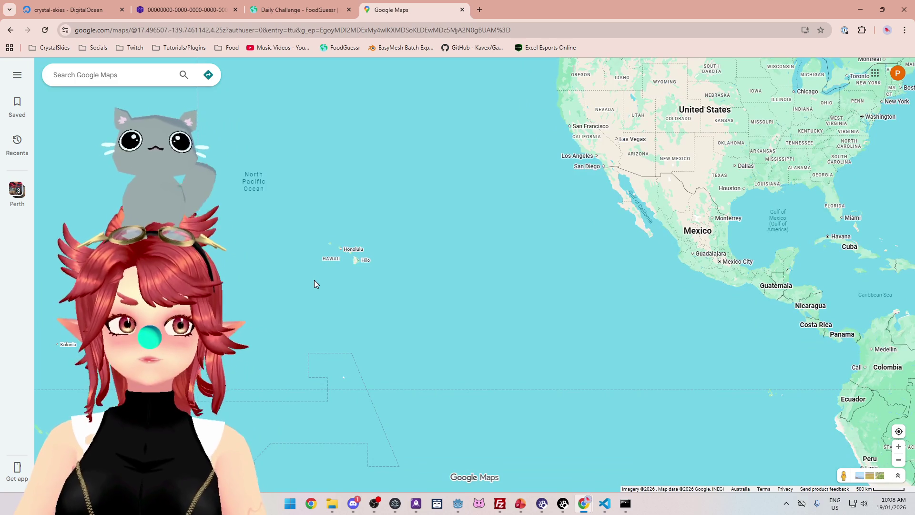
pyautogui.scroll(-2, 314, 279)
pyautogui.moveTo(332, 231)
pyautogui.mouseDown()
pyautogui.moveTo(327, 265)
pyautogui.moveTo(400, 209)
pyautogui.mouseUp()
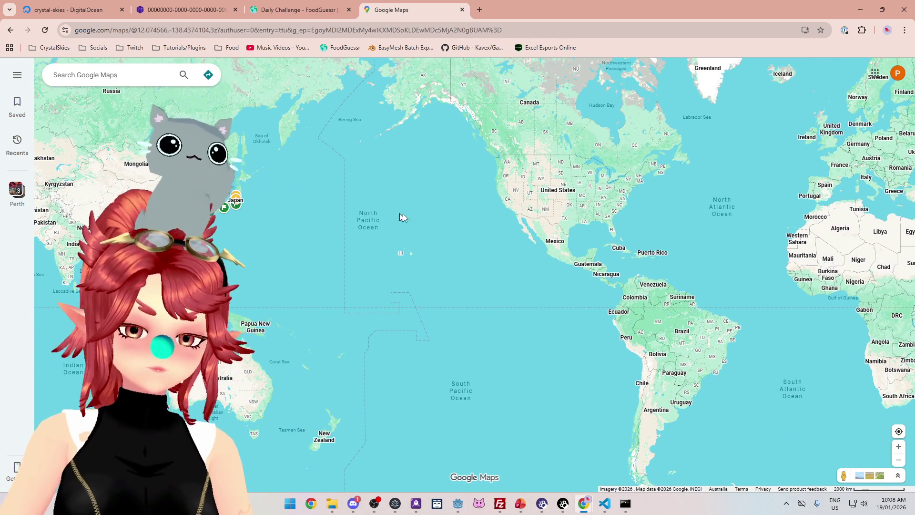
pyautogui.moveTo(411, 248); pyautogui.dragTo(488, 217)
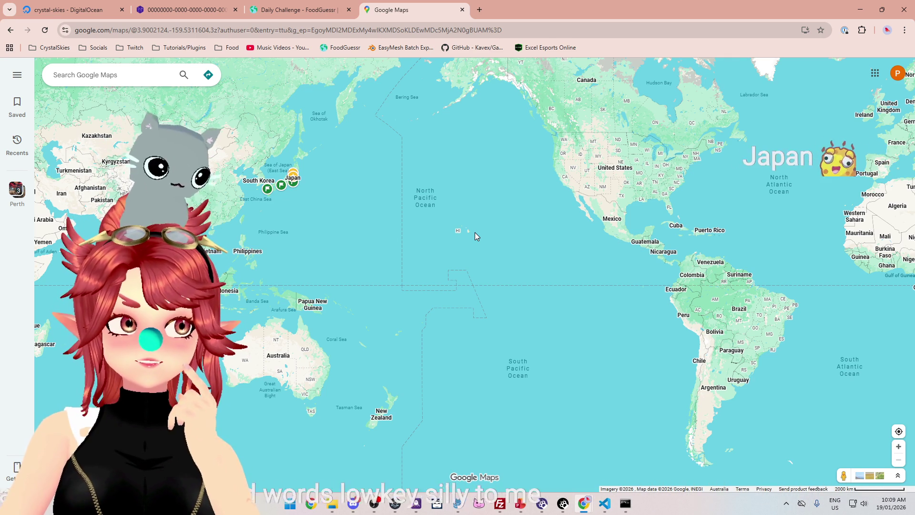
# Step: Zoom around Hawaii to frame the Pacific between Japan and the Americas
pyautogui.scroll(1, 475, 233)
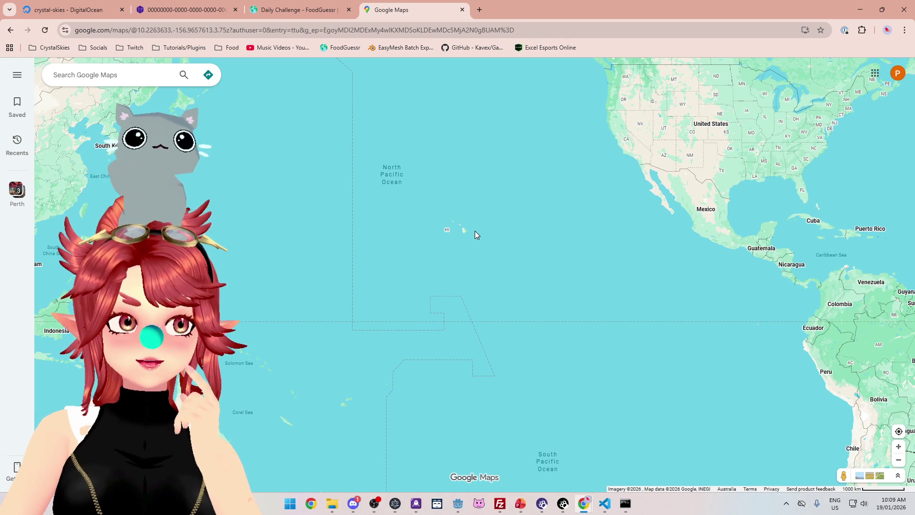
pyautogui.scroll(-1, 475, 231)
pyautogui.moveTo(498, 215)
pyautogui.mouseDown()
pyautogui.moveTo(492, 226)
pyautogui.moveTo(502, 208)
pyautogui.mouseUp()
pyautogui.scroll(1, 502, 208)
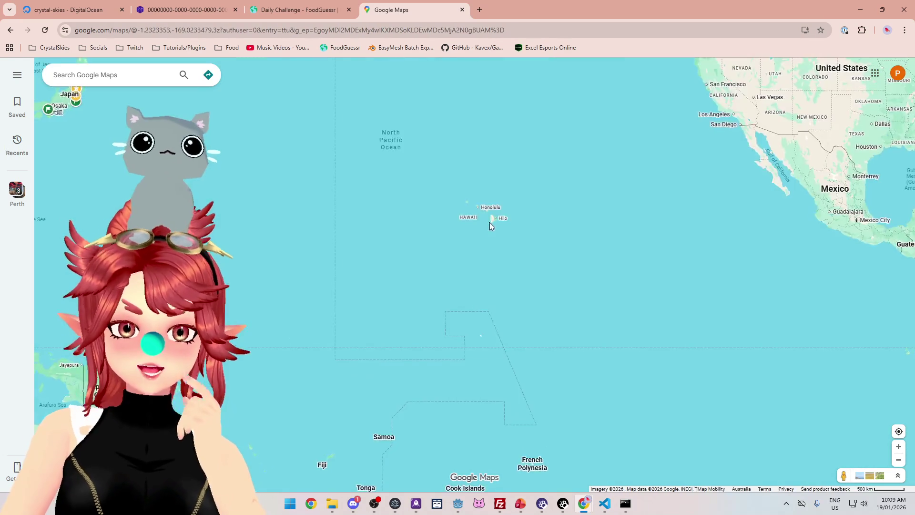
pyautogui.scroll(-1, 490, 222)
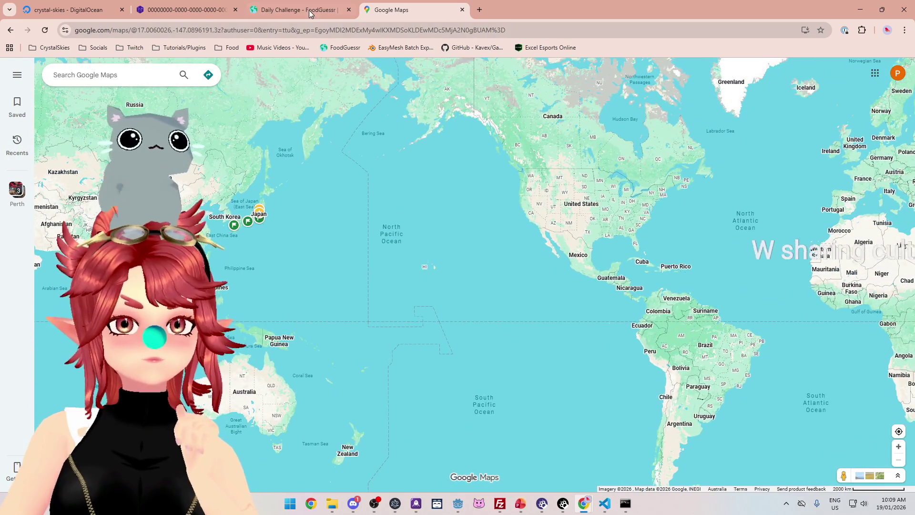
pyautogui.click(310, 11)
# Step: Guess United States for round 3, rated Cold, revealing Berenjenas con miel
pyautogui.click(578, 458)
pyautogui.write('uni')
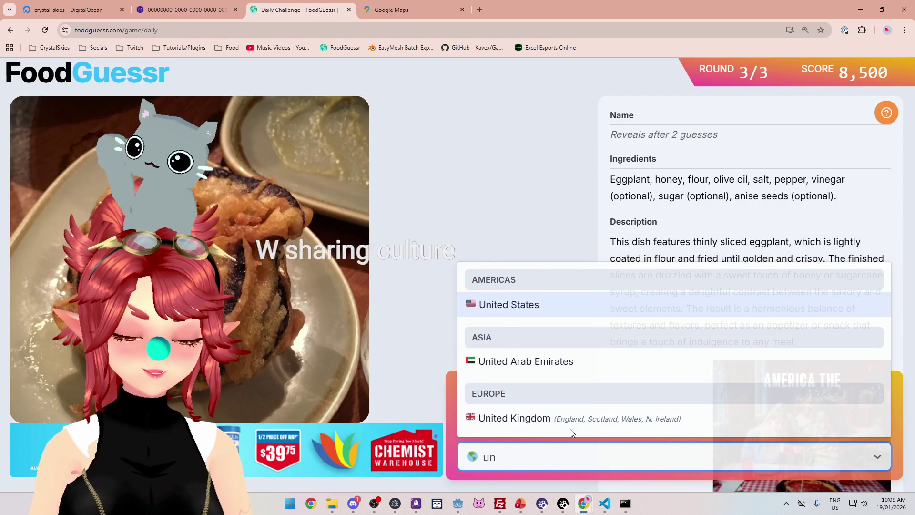
pyautogui.click(542, 305)
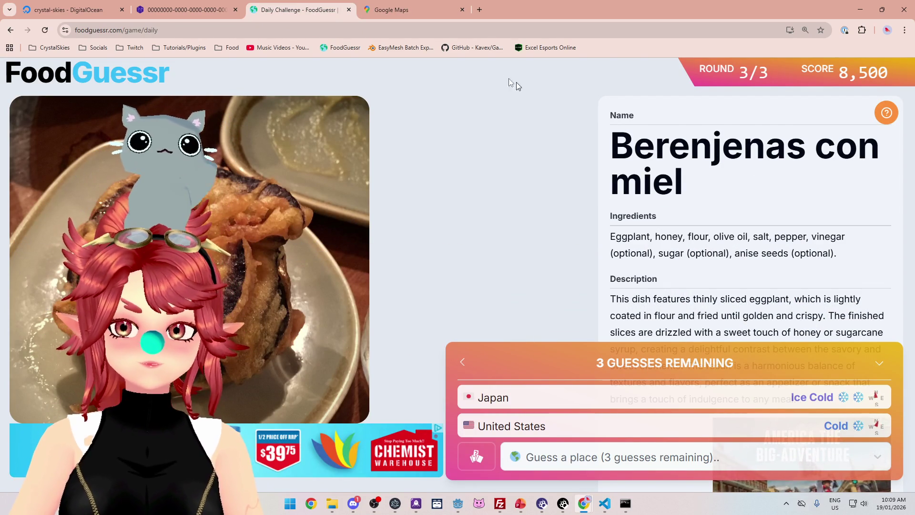
pyautogui.click(401, 15)
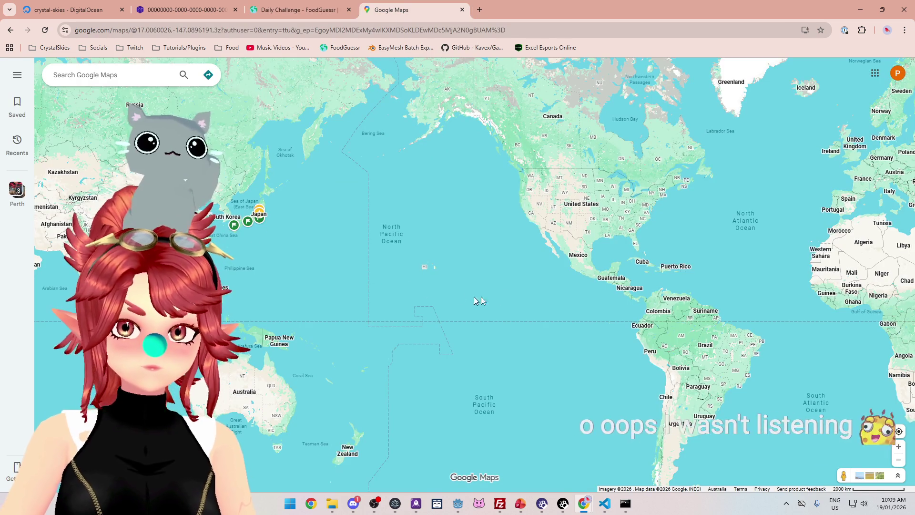
# Step: Pan the map to the Atlantic and zoom in on Spain, Portugal and North Africa
pyautogui.moveTo(674, 199); pyautogui.dragTo(355, 294)
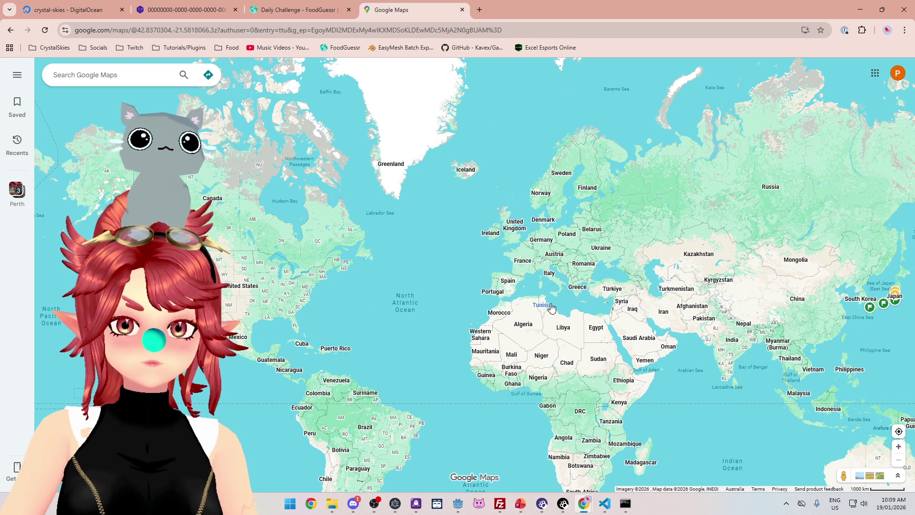
pyautogui.scroll(3, 549, 308)
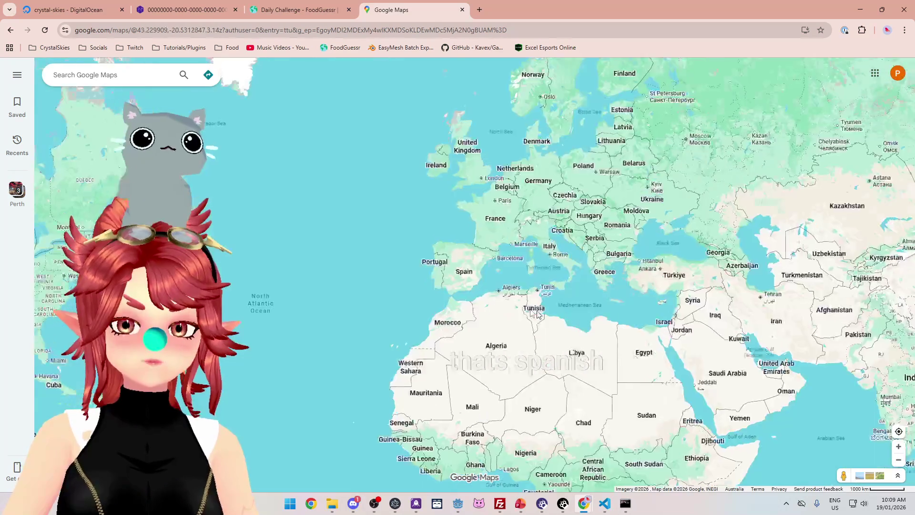
pyautogui.scroll(-3, 465, 243)
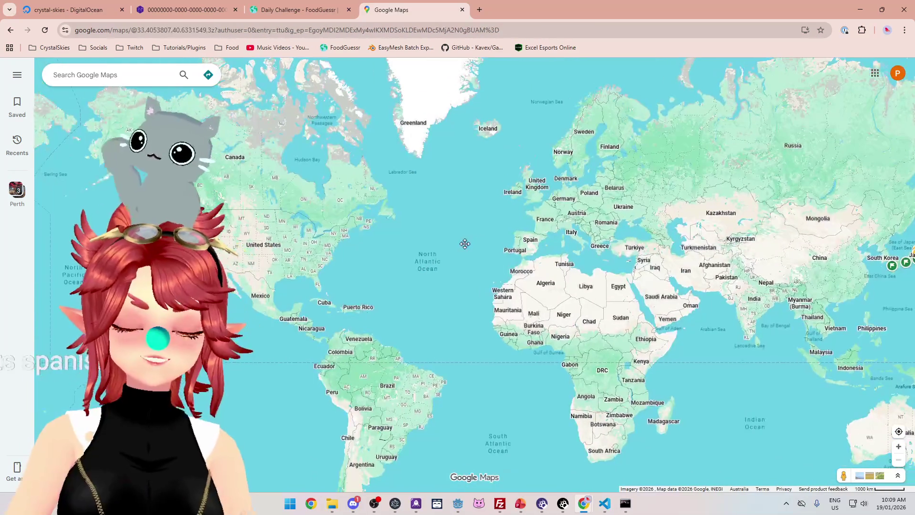
pyautogui.click(359, 18)
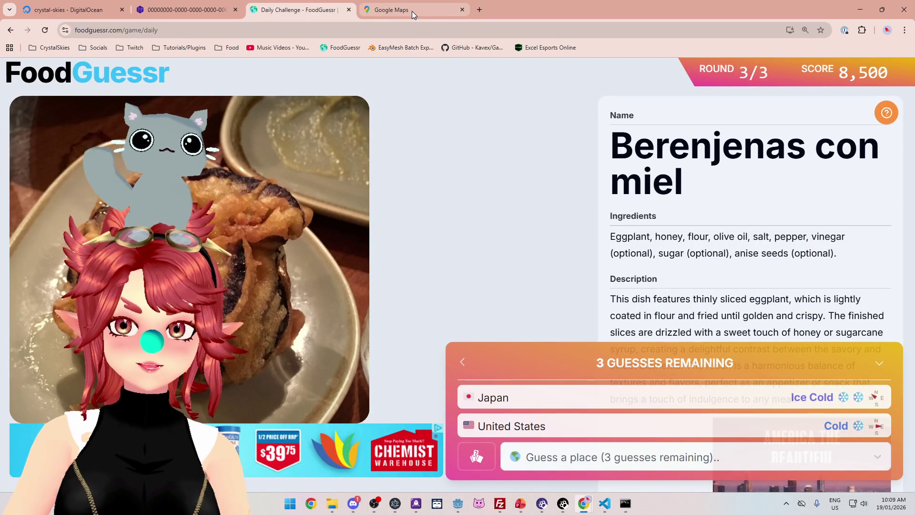
pyautogui.moveTo(414, 7)
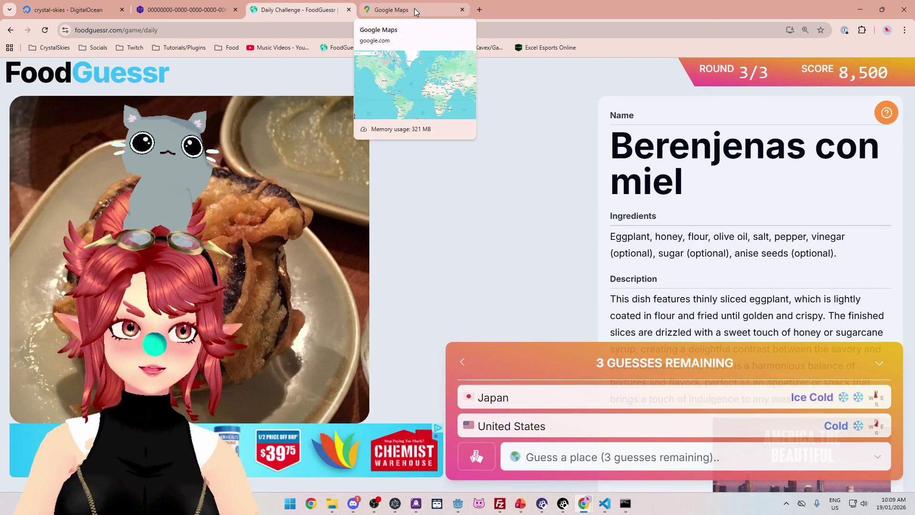
pyautogui.click(414, 8)
pyautogui.scroll(5, 415, 236)
pyautogui.scroll(4, 415, 236)
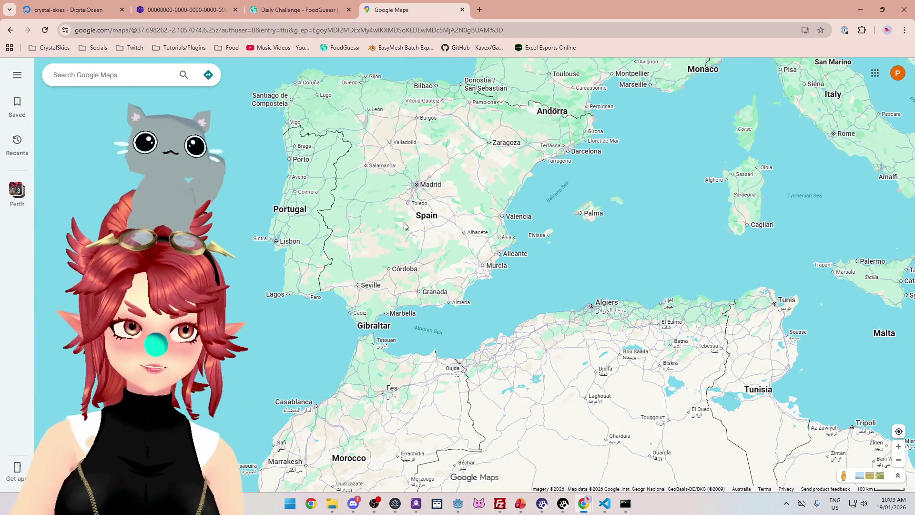
pyautogui.click(318, 8)
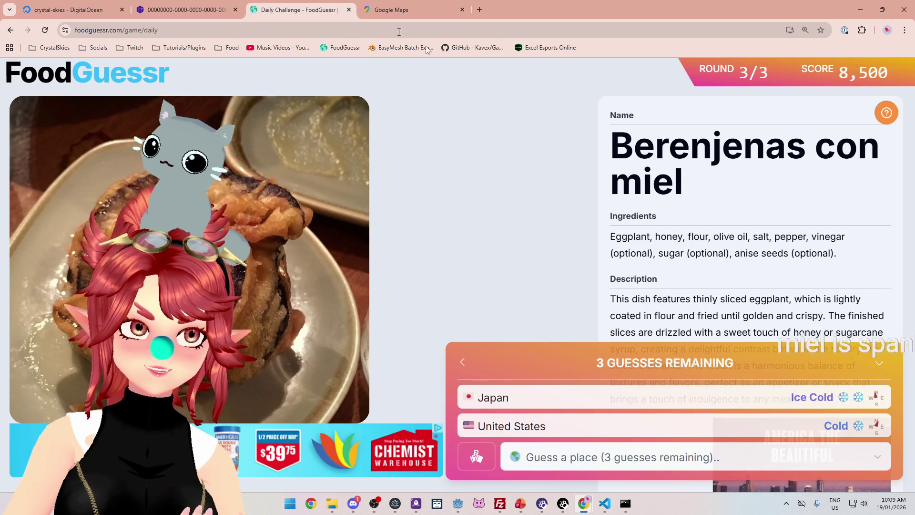
pyautogui.click(674, 455)
pyautogui.write('sd')
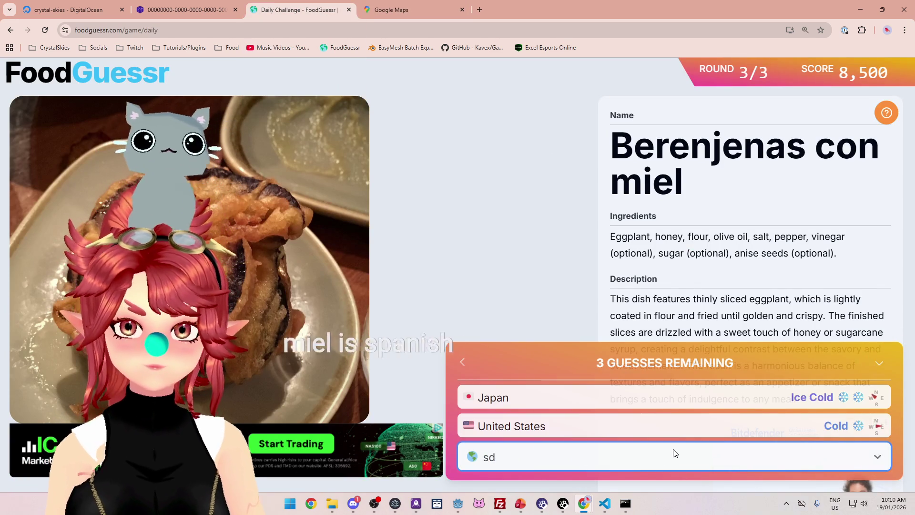
pyautogui.press('BackSpace')
pyautogui.write('p')
pyautogui.click(662, 417)
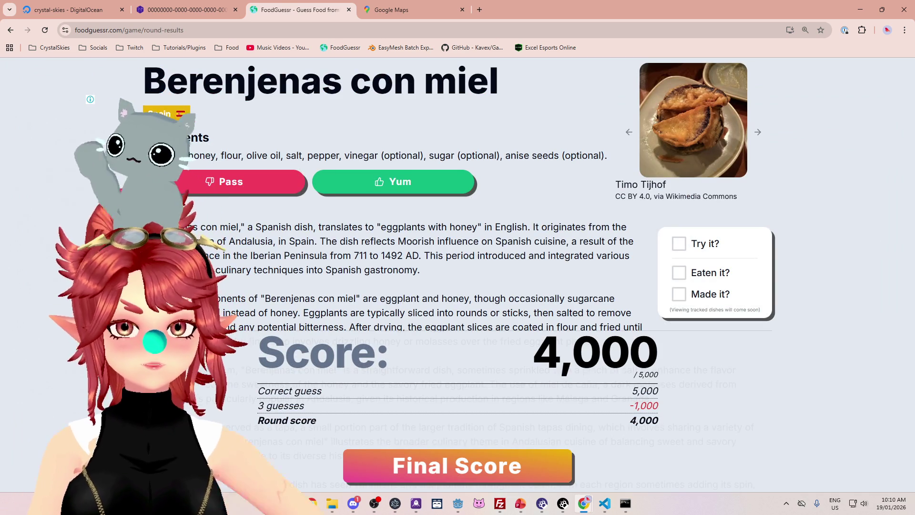
pyautogui.scroll(-1, 232, 203)
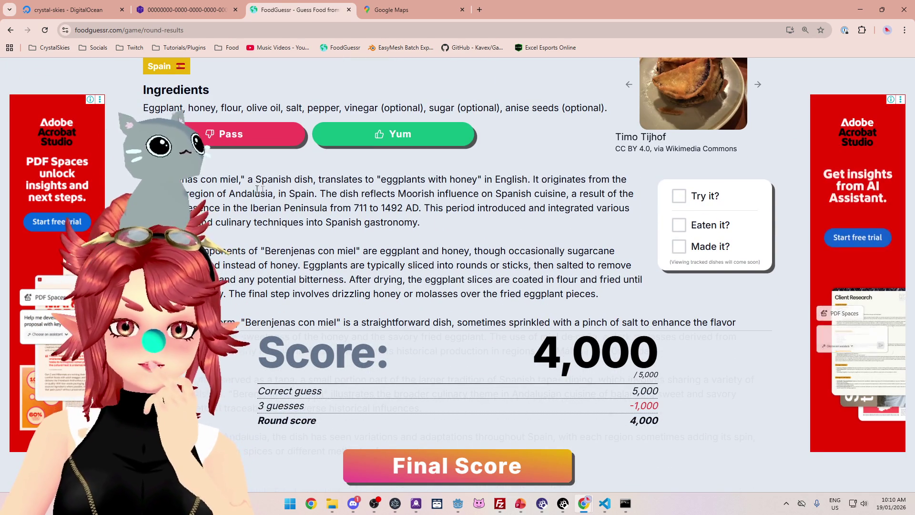
pyautogui.moveTo(320, 193)
pyautogui.mouseDown()
pyautogui.moveTo(572, 194)
pyautogui.moveTo(398, 194)
pyautogui.moveTo(561, 195)
pyautogui.mouseUp()
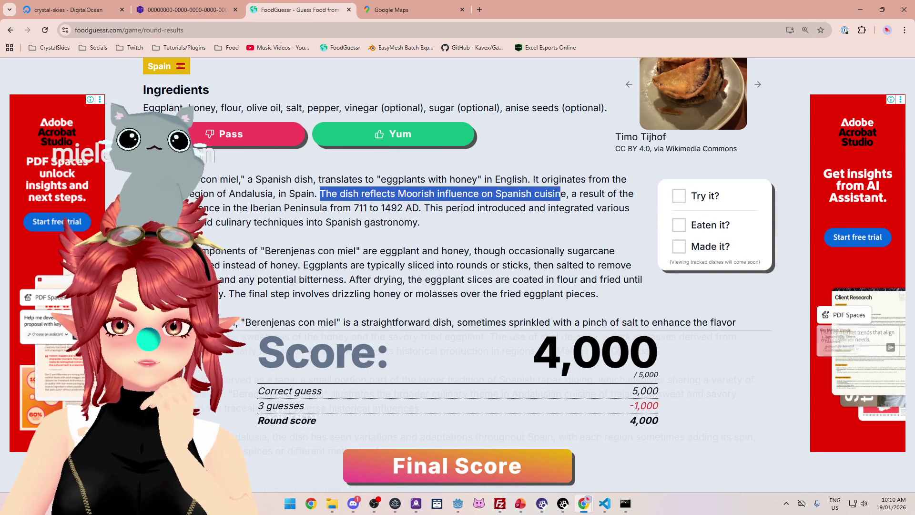
pyautogui.click(561, 195)
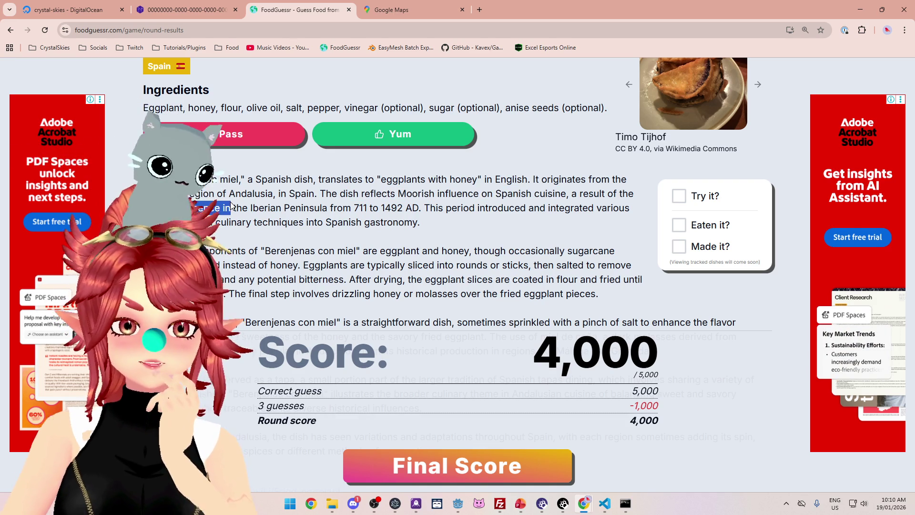
pyautogui.moveTo(636, 194); pyautogui.dragTo(275, 199)
pyautogui.moveTo(193, 209); pyautogui.dragTo(556, 208)
pyautogui.scroll(-1, 239, 234)
pyautogui.moveTo(187, 204); pyautogui.dragTo(489, 205)
pyautogui.moveTo(223, 218); pyautogui.dragTo(335, 216)
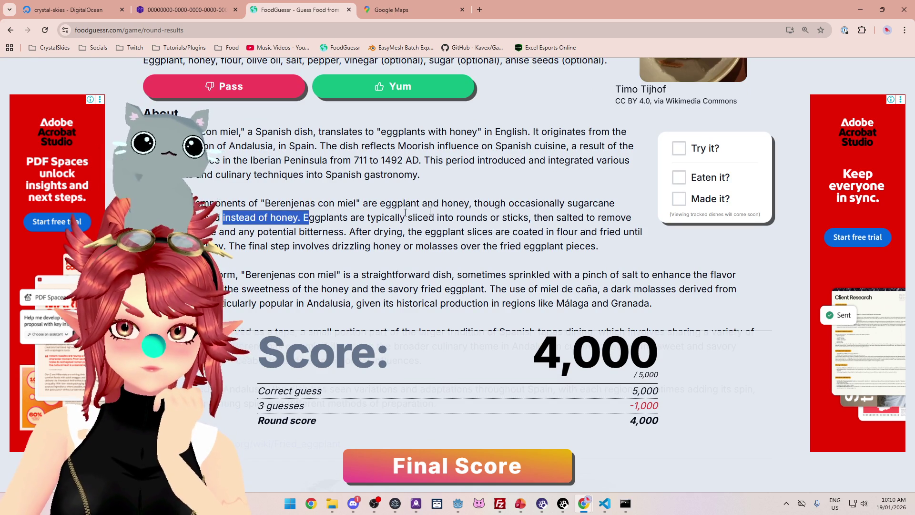
pyautogui.moveTo(482, 204); pyautogui.dragTo(618, 203)
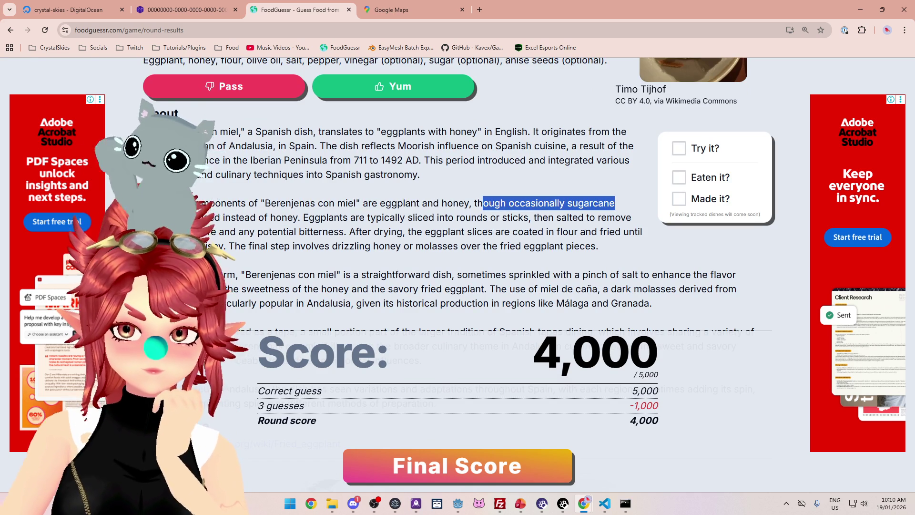
pyautogui.click(532, 189)
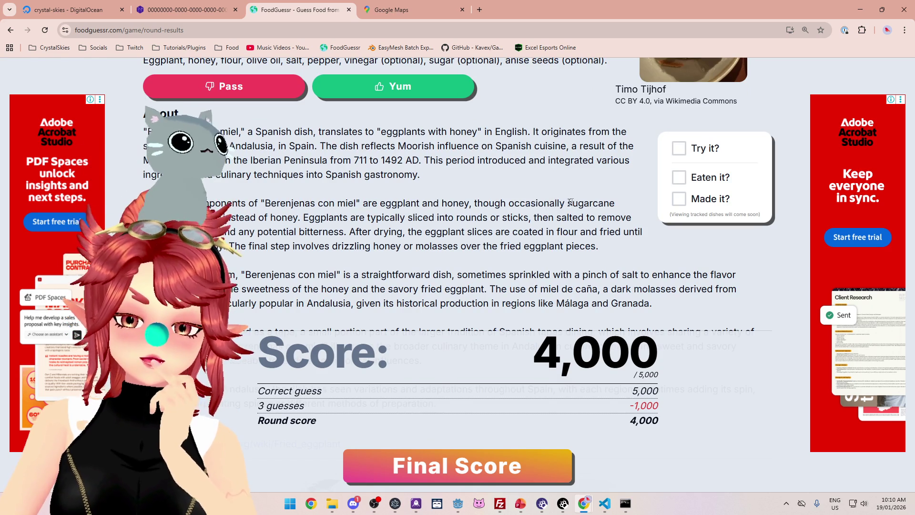
pyautogui.moveTo(567, 204)
pyautogui.mouseDown()
pyautogui.moveTo(539, 206)
pyautogui.moveTo(617, 204)
pyautogui.mouseUp()
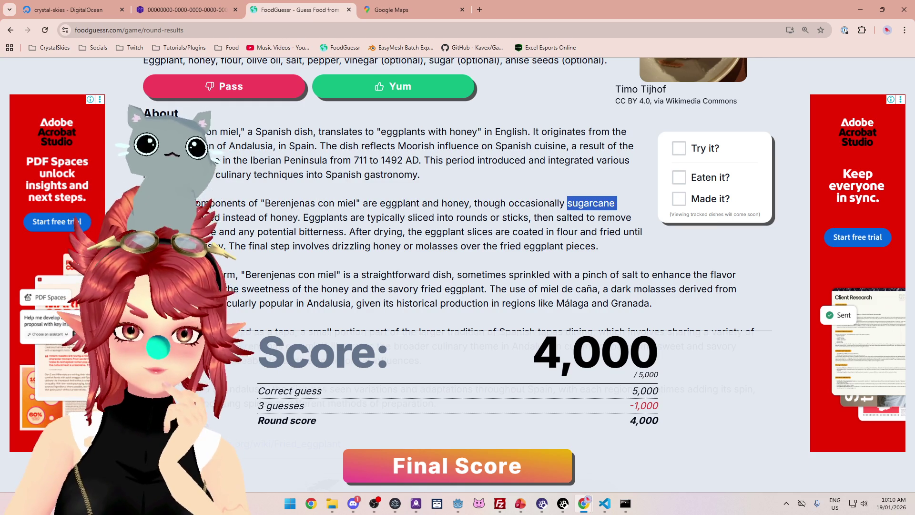
pyautogui.moveTo(304, 217)
pyautogui.mouseDown()
pyautogui.moveTo(536, 218)
pyautogui.moveTo(464, 233)
pyautogui.moveTo(246, 241)
pyautogui.mouseUp()
pyautogui.moveTo(373, 232)
pyautogui.mouseDown()
pyautogui.moveTo(539, 232)
pyautogui.moveTo(414, 248)
pyautogui.mouseUp()
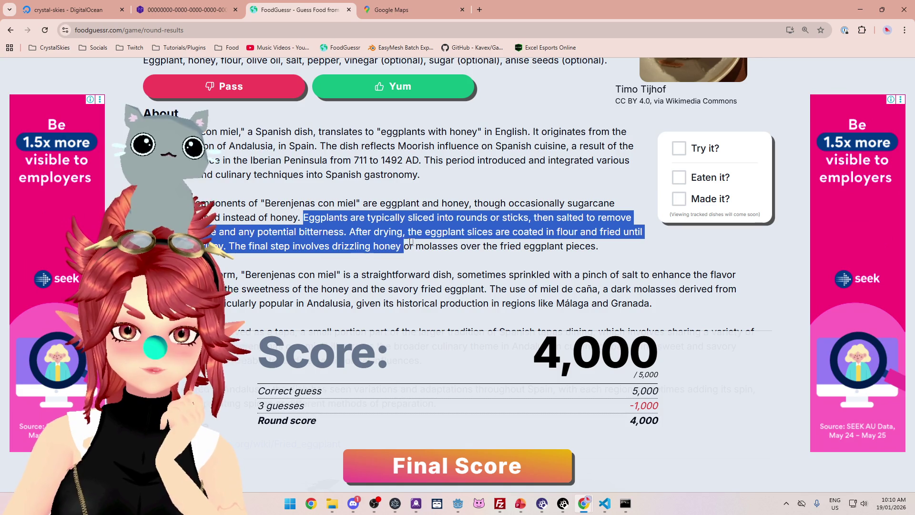
pyautogui.moveTo(494, 242); pyautogui.dragTo(567, 233)
pyautogui.scroll(-2, 534, 239)
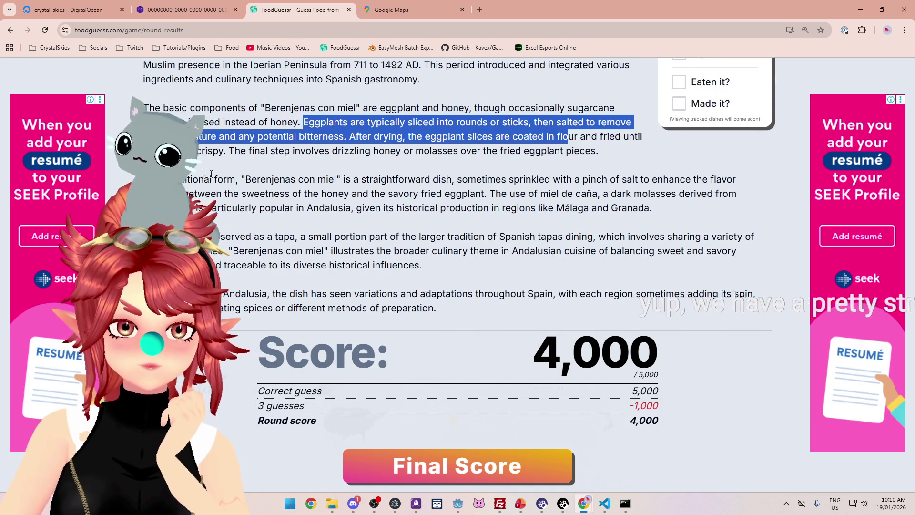
pyautogui.moveTo(212, 179)
pyautogui.mouseDown()
pyautogui.moveTo(403, 193)
pyautogui.moveTo(621, 181)
pyautogui.mouseUp()
pyautogui.moveTo(183, 193)
pyautogui.mouseDown()
pyautogui.moveTo(397, 180)
pyautogui.moveTo(495, 194)
pyautogui.mouseUp()
pyautogui.moveTo(604, 192); pyautogui.dragTo(678, 193)
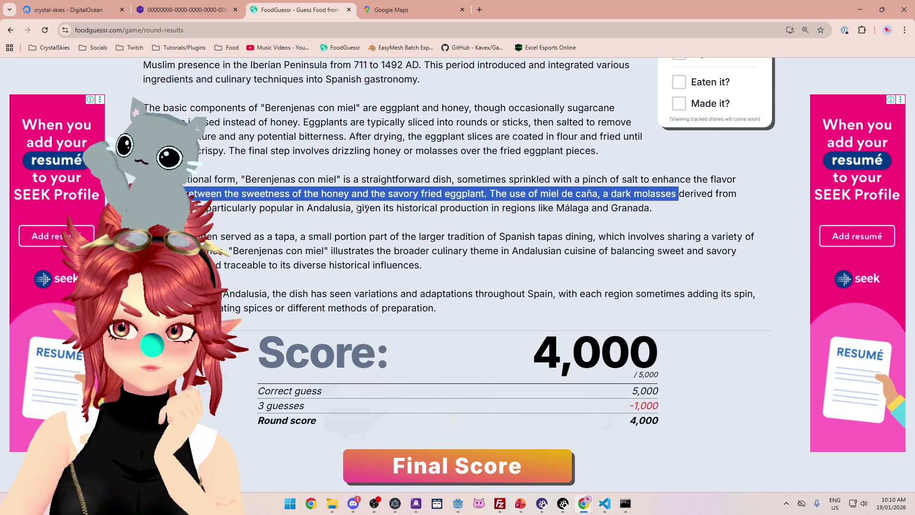
pyautogui.moveTo(213, 208)
pyautogui.mouseDown()
pyautogui.moveTo(386, 208)
pyautogui.moveTo(541, 193)
pyautogui.moveTo(622, 208)
pyautogui.mouseUp()
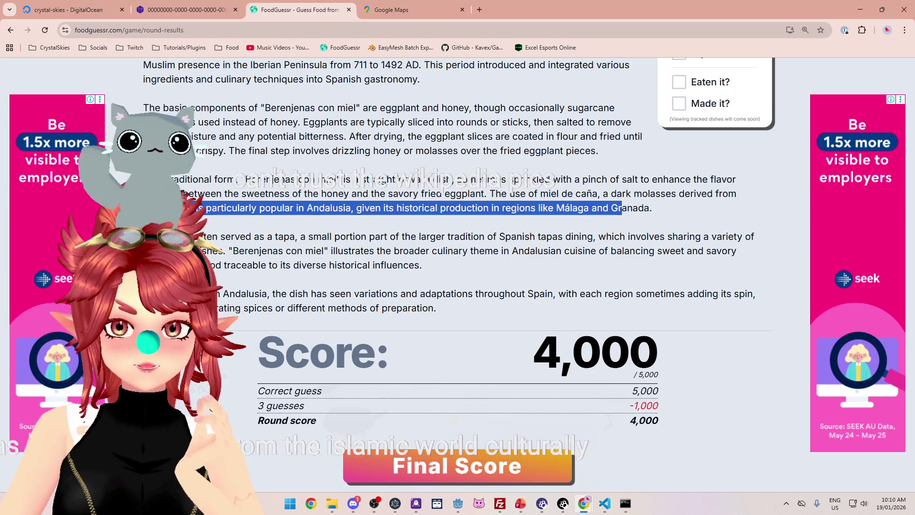
pyautogui.scroll(-1, 333, 222)
pyautogui.moveTo(220, 188); pyautogui.dragTo(387, 189)
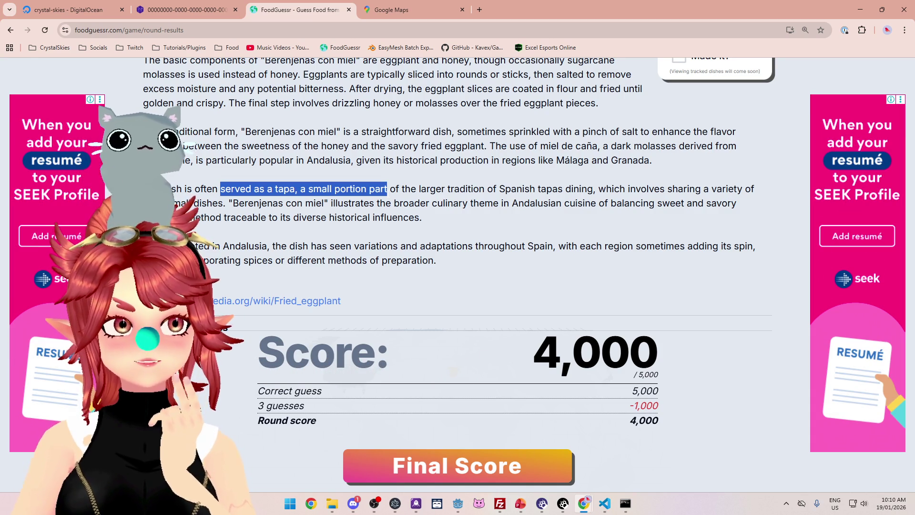
pyautogui.moveTo(444, 194); pyautogui.dragTo(606, 208)
pyautogui.moveTo(721, 204); pyautogui.dragTo(239, 202)
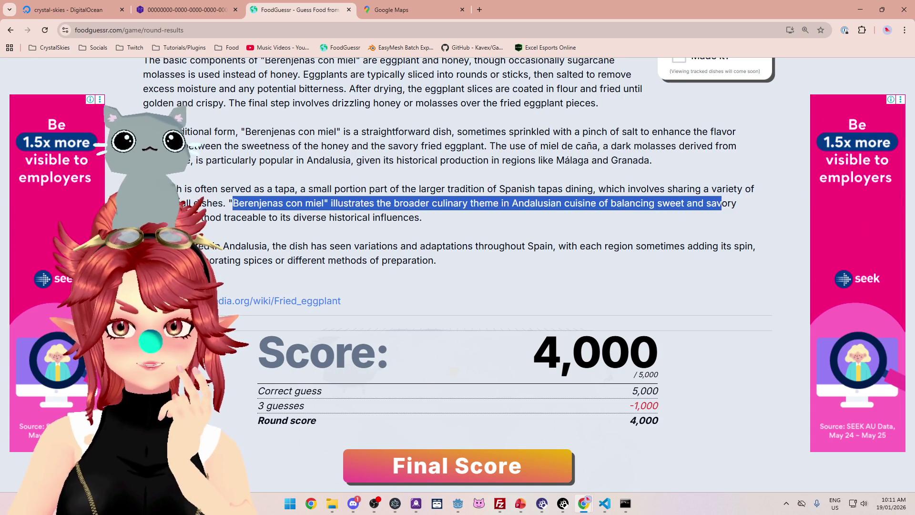
pyautogui.moveTo(189, 218); pyautogui.dragTo(323, 218)
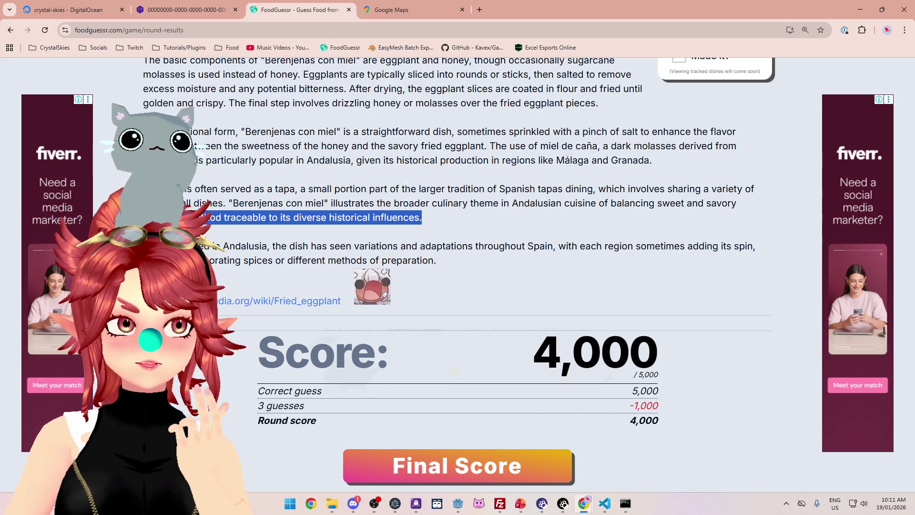
pyautogui.moveTo(321, 189); pyautogui.dragTo(447, 223)
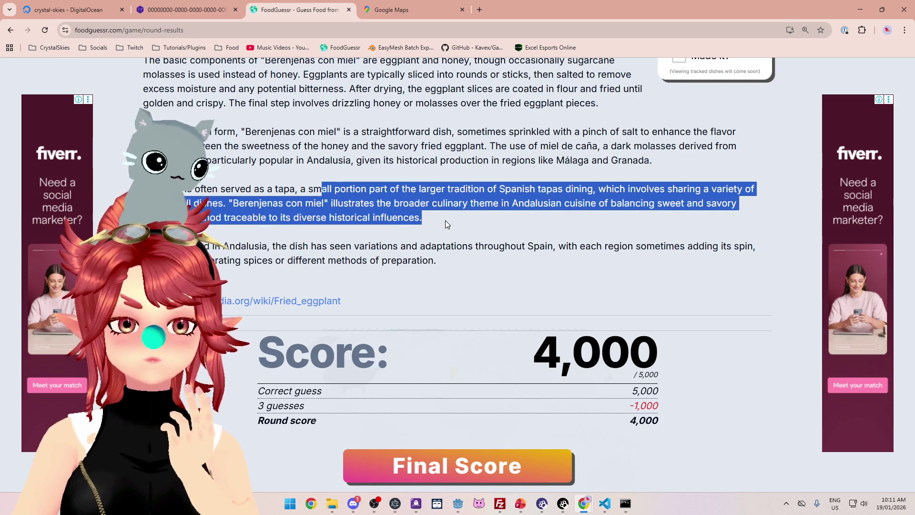
pyautogui.moveTo(249, 246); pyautogui.dragTo(378, 250)
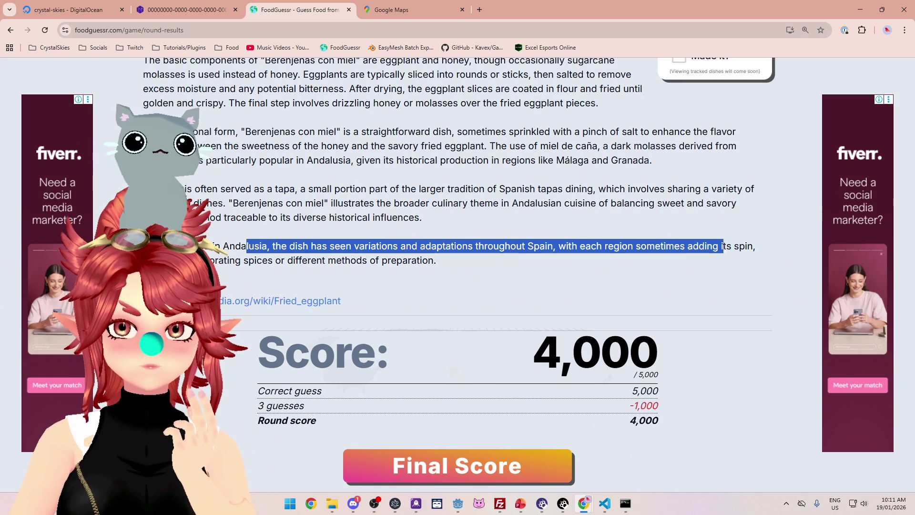
pyautogui.moveTo(723, 247); pyautogui.dragTo(672, 267)
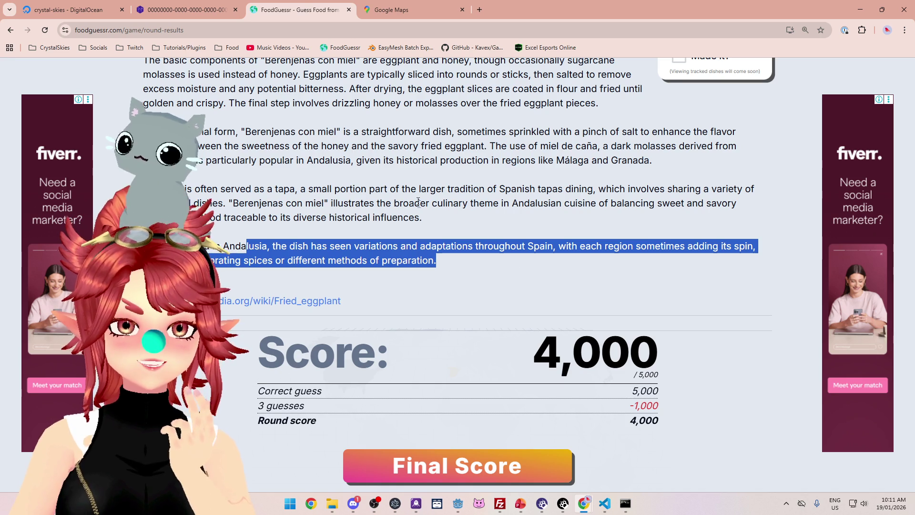
pyautogui.moveTo(370, 146); pyautogui.dragTo(385, 134)
pyautogui.scroll(4, 455, 216)
pyautogui.scroll(1, 454, 217)
pyautogui.scroll(-1, 453, 225)
pyautogui.scroll(1, 455, 226)
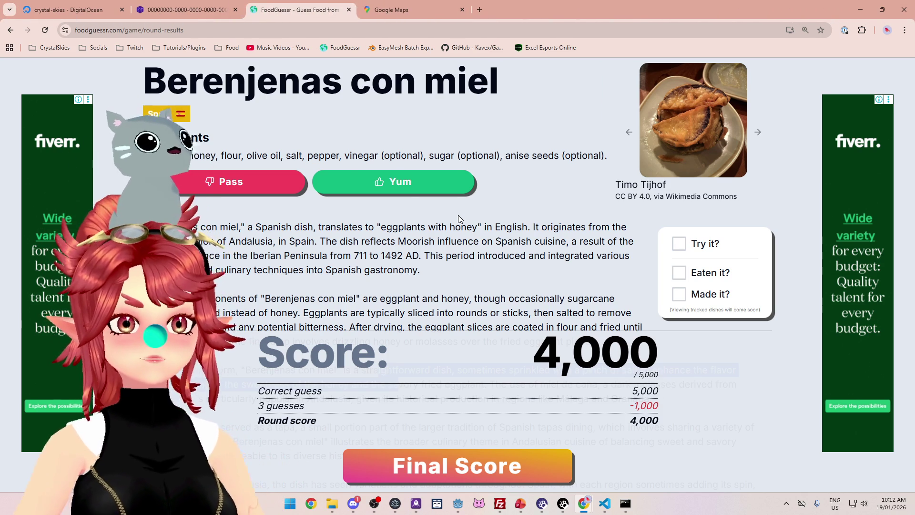
# Step: Search Google for 'star anise growth map' in a new tab
pyautogui.click(480, 10)
pyautogui.write('star anise fgr')
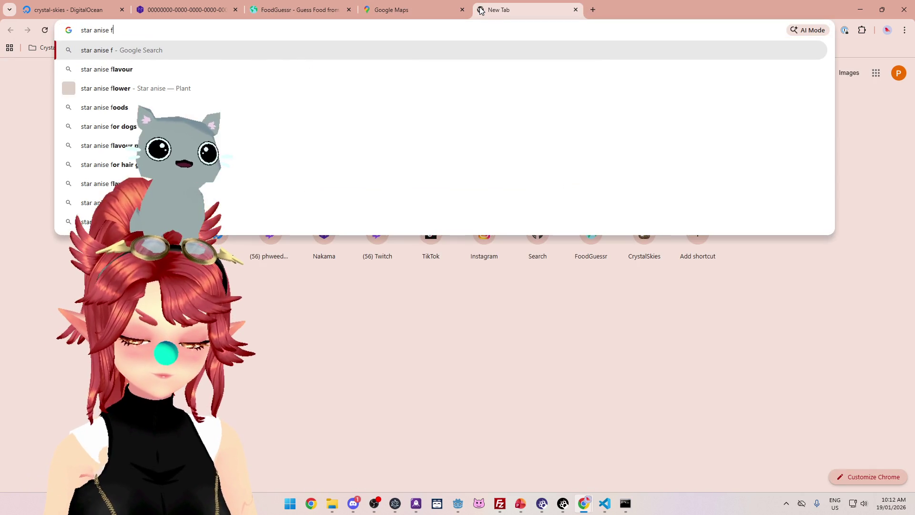
pyautogui.press('BackSpace')
pyautogui.press('BackSpace')
pyautogui.press('BackSpace')
pyautogui.write('growth map')
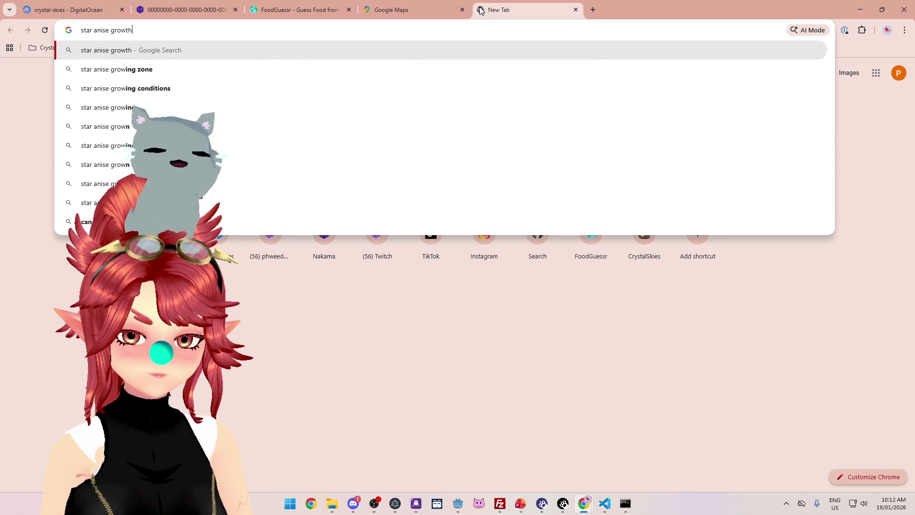
pyautogui.press('Return')
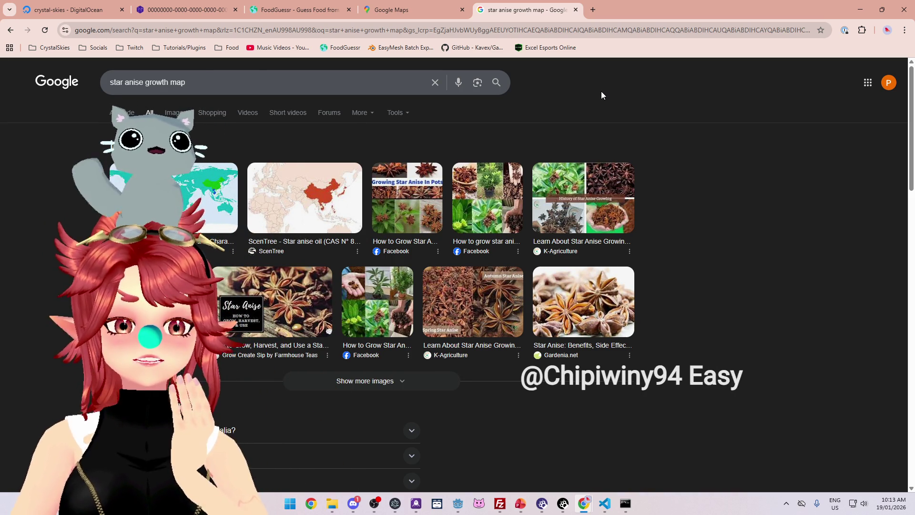
# Step: Back in FoodGuessr, rate Berenjenas con miel as yum and view the 12,500 final score
pyautogui.click(413, 14)
pyautogui.click(303, 11)
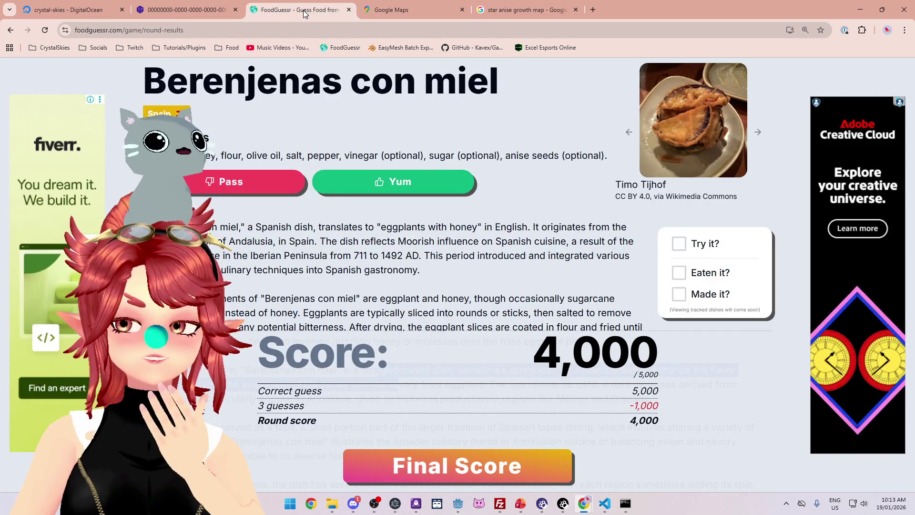
pyautogui.click(432, 191)
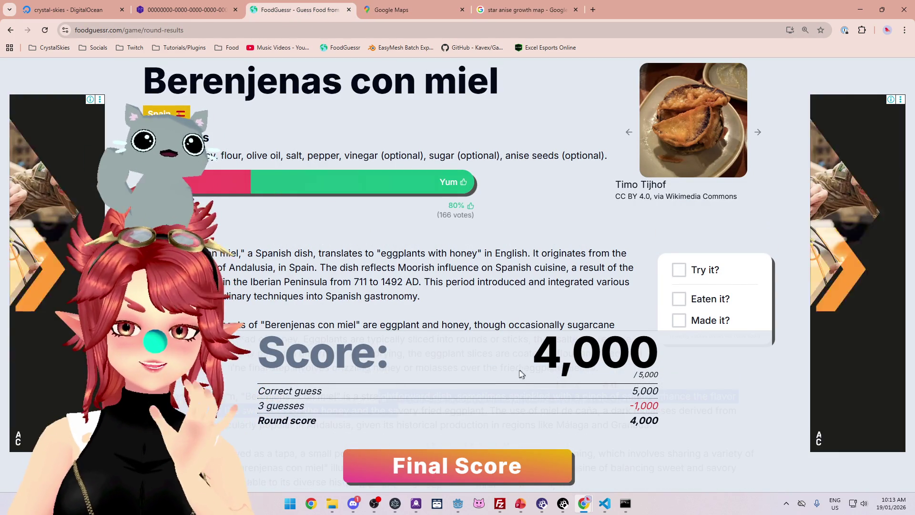
pyautogui.click(429, 464)
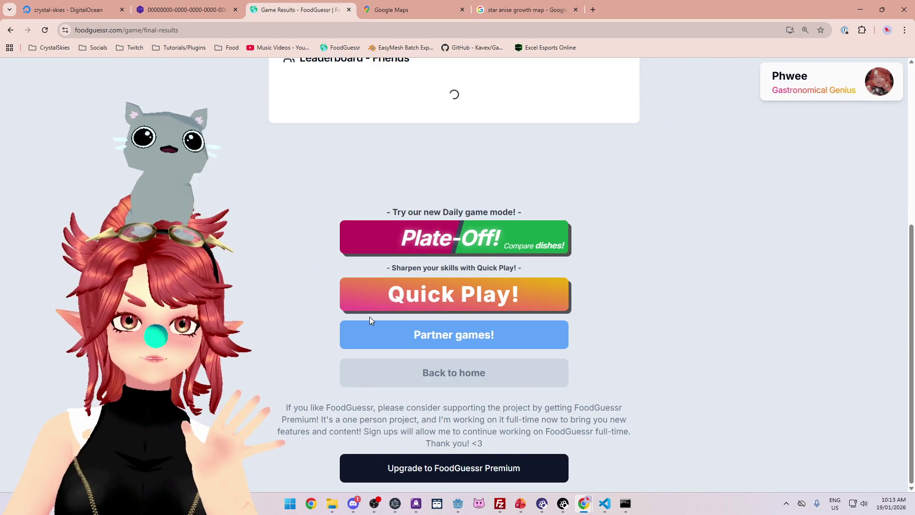
pyautogui.scroll(5, 244, 286)
pyautogui.scroll(3, 244, 287)
pyautogui.scroll(-2, 245, 287)
pyautogui.scroll(2, 245, 287)
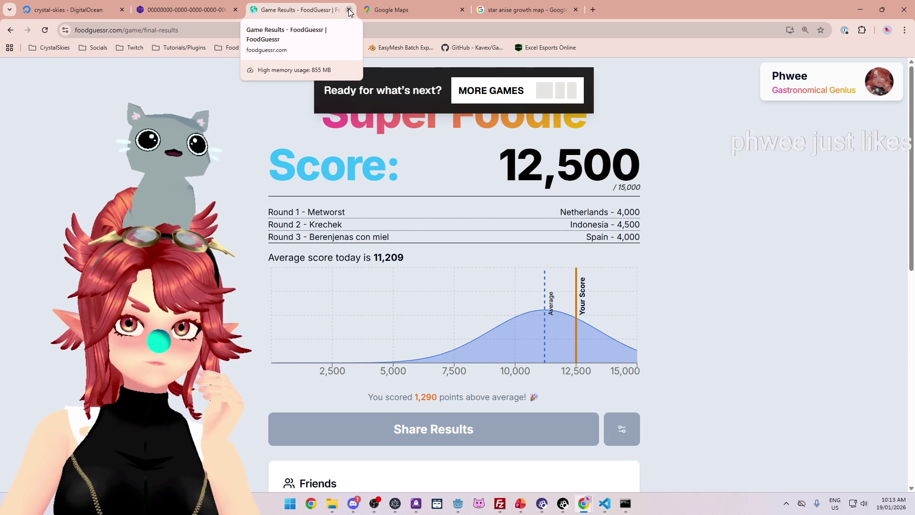
# Step: Close the FoodGuessr, Google Maps and star anise search tabs
pyautogui.click(349, 9)
pyautogui.click(349, 10)
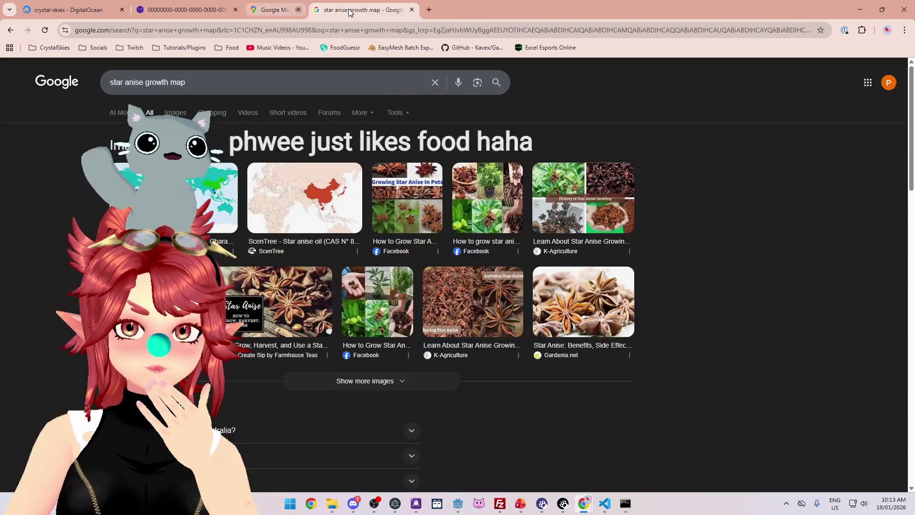
pyautogui.click(348, 9)
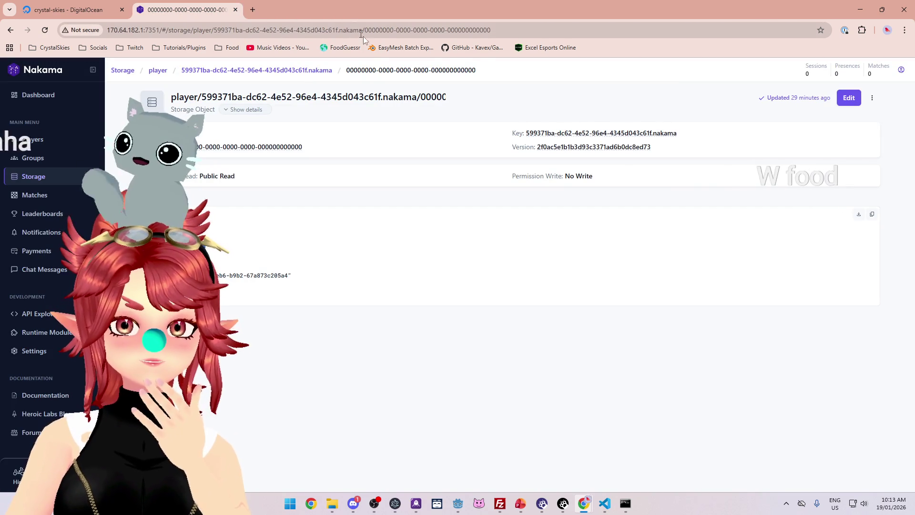